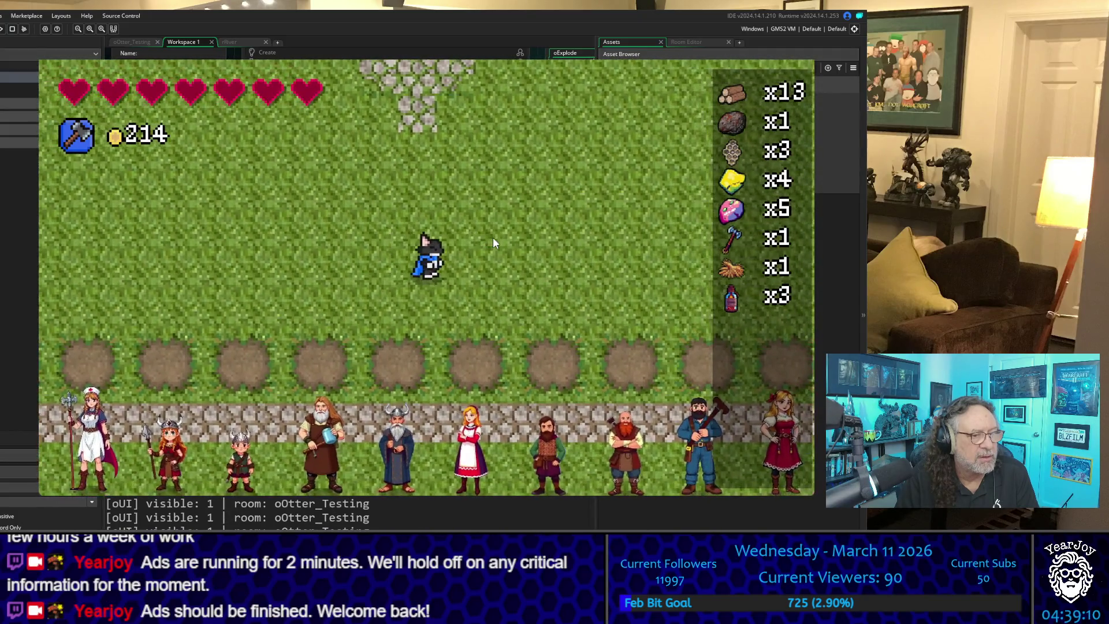
Step: Walk the otter down and right through the testing room to collect a ninth item, then head back up-left
{"action": "key", "text": "Down"}
{"action": "key", "text": "Down"}
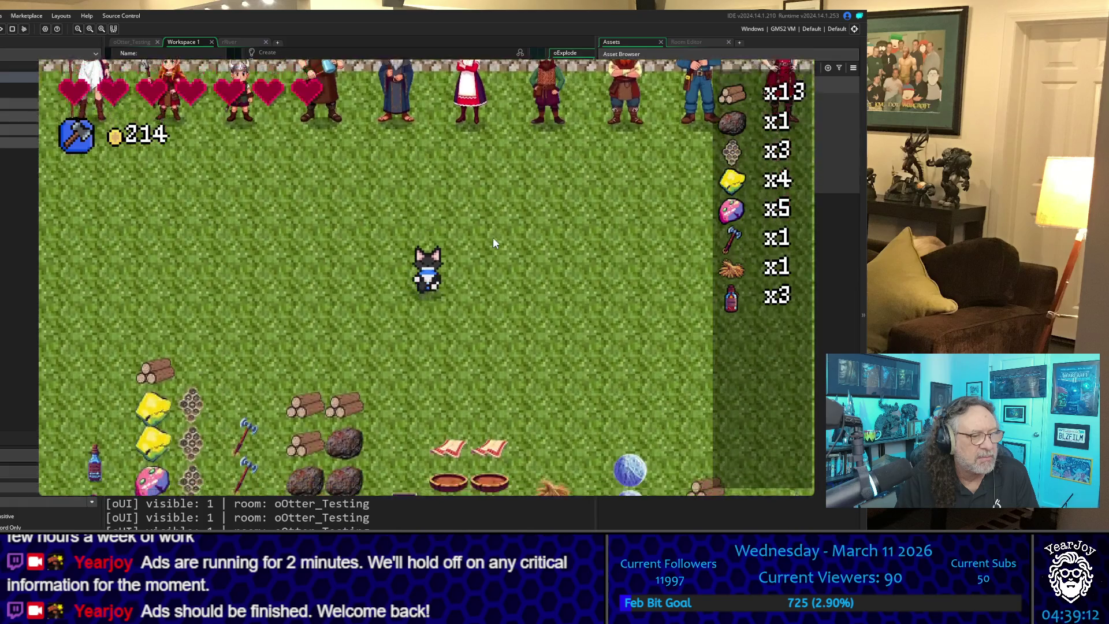
{"action": "key", "text": "Right"}
{"action": "key", "text": "Right"}
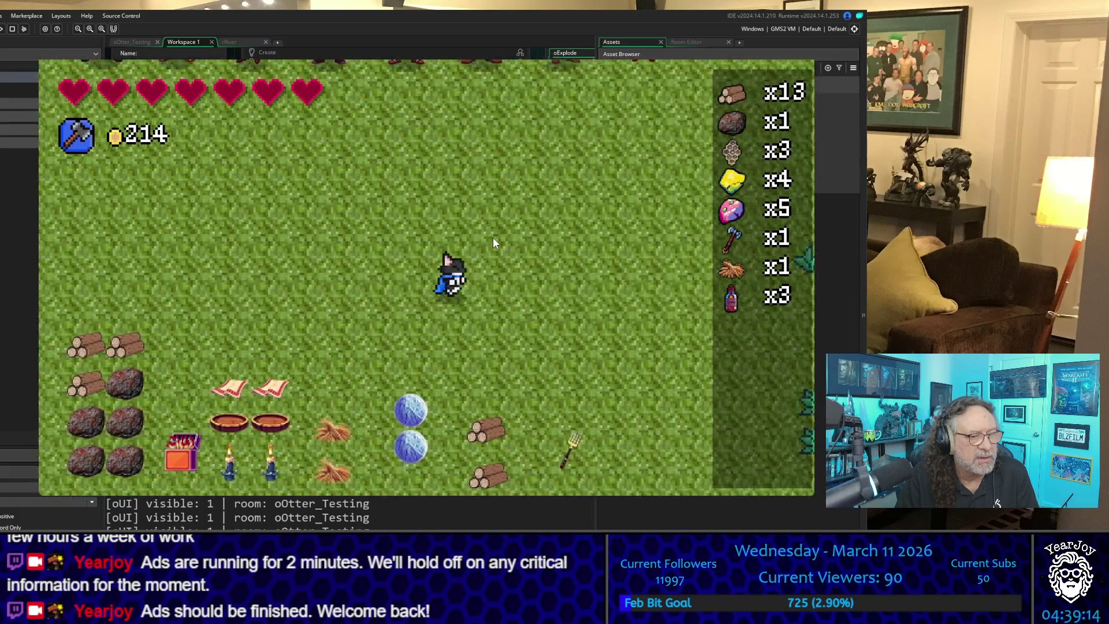
{"action": "key", "text": "Down"}
{"action": "key", "text": "Up"}
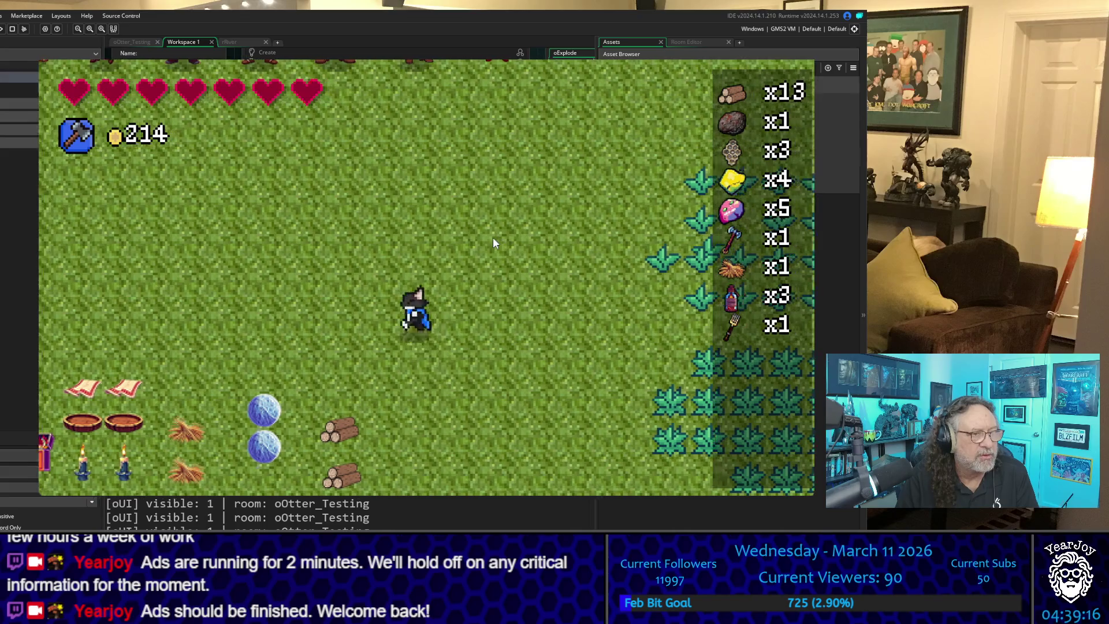
{"action": "key", "text": "Left"}
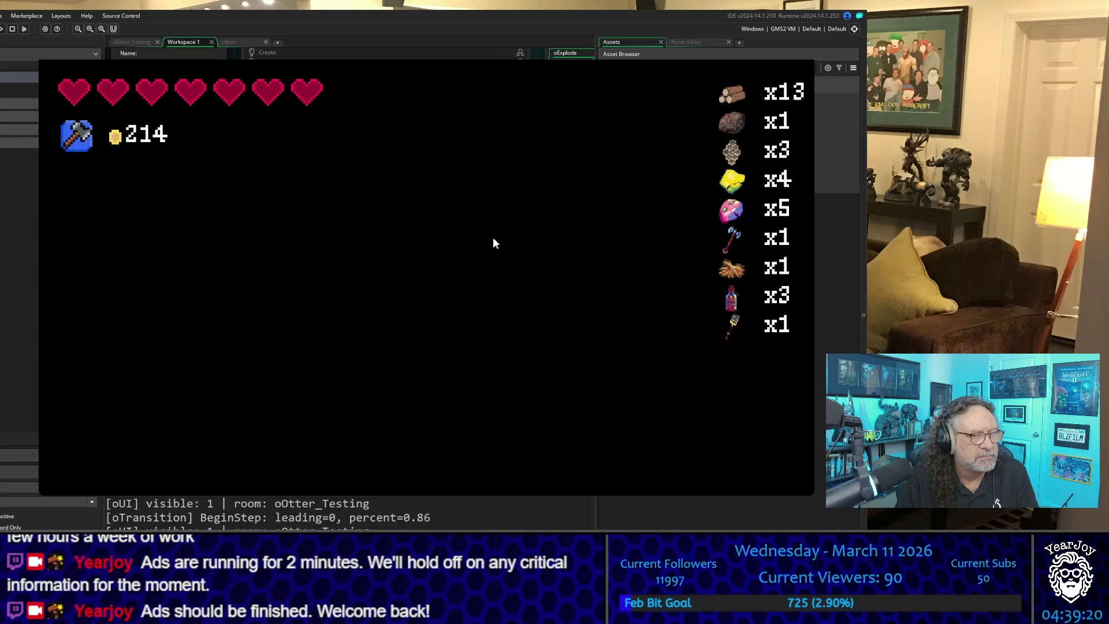
Step: Walk to the barmaid in rDinner, buy a VikingSoda, and close her dialogue
{"action": "key", "text": "Down"}
{"action": "key", "text": "Left"}
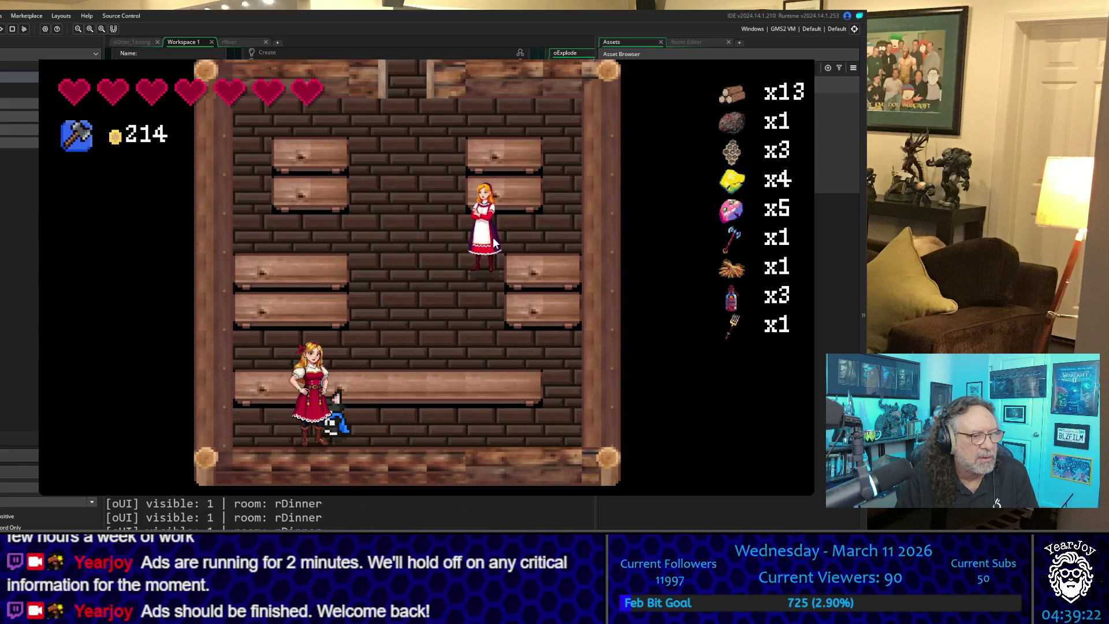
{"action": "key", "text": "space"}
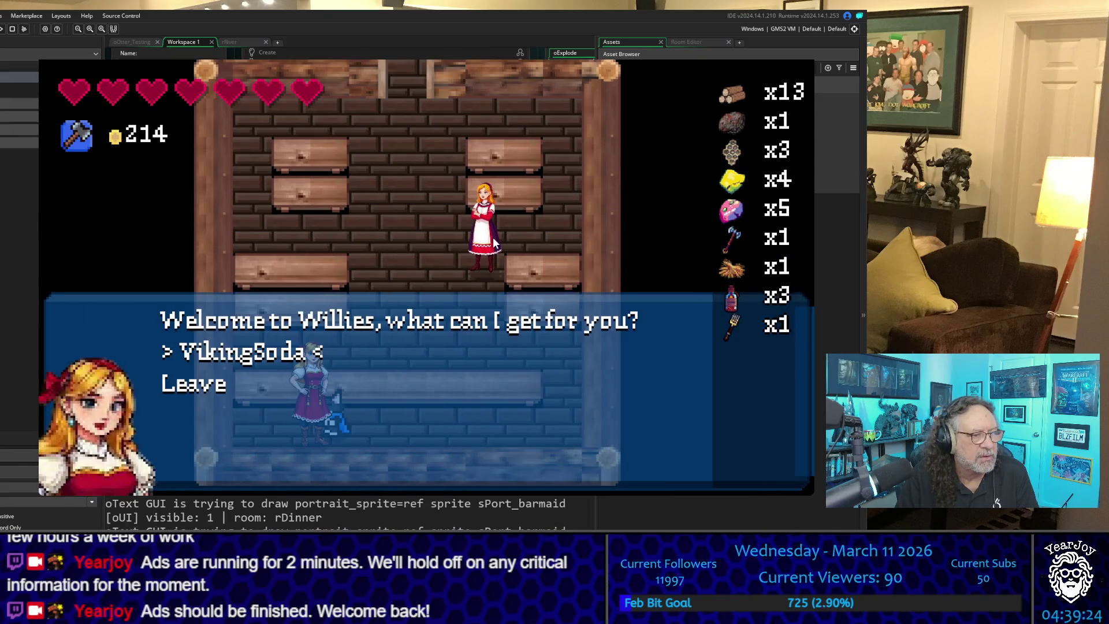
{"action": "key", "text": "space"}
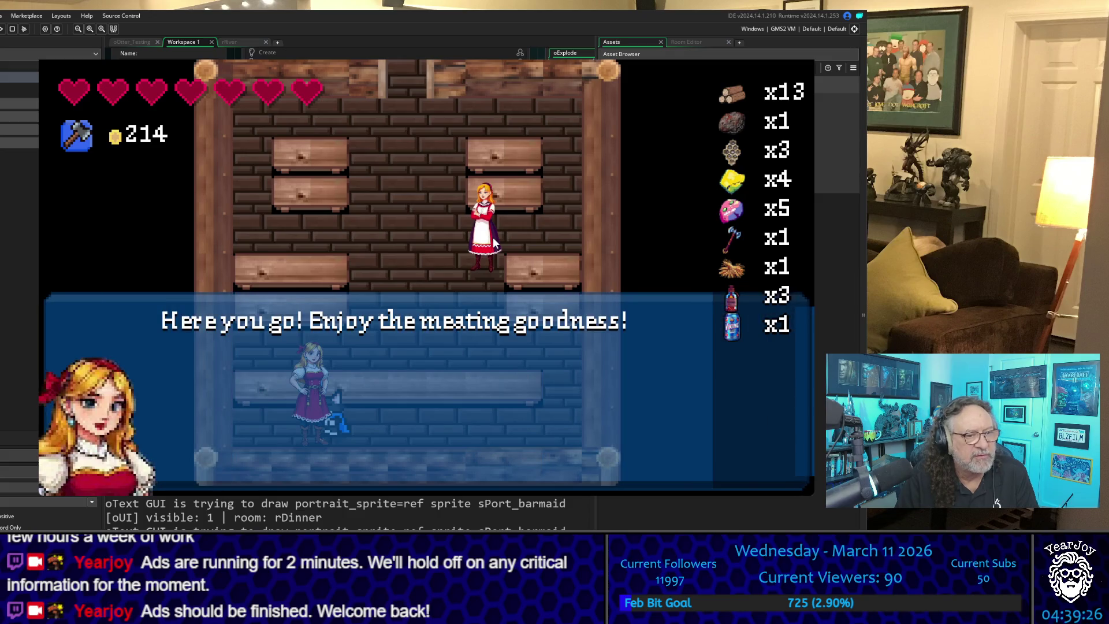
{"action": "key", "text": "space"}
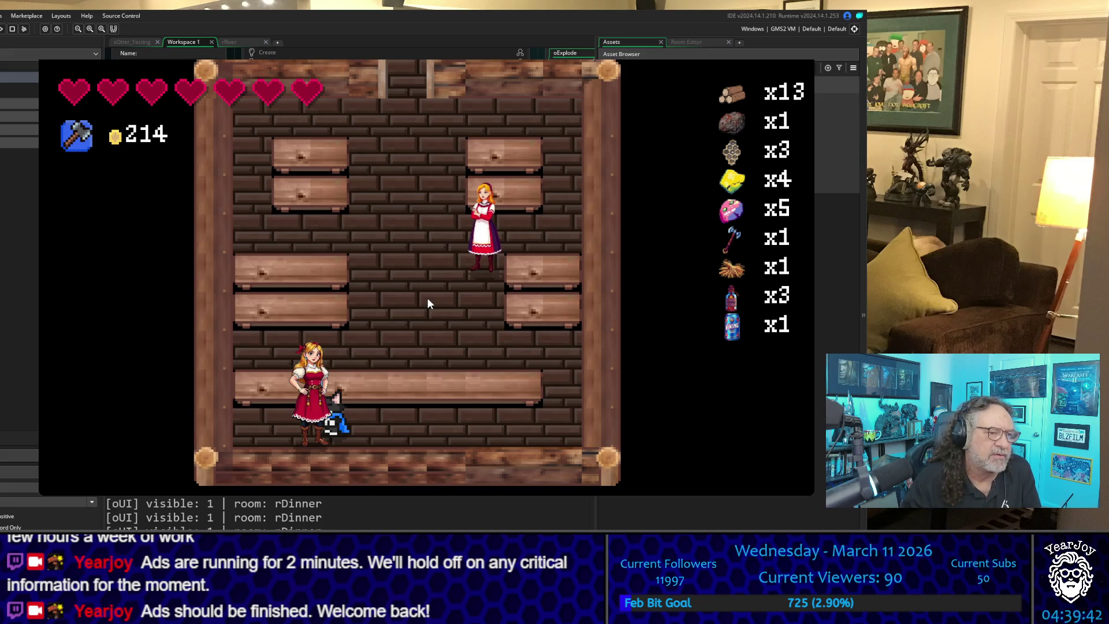
Step: Walk right and up the central aisle out of rDinner into rTown
{"action": "key", "text": "Right"}
{"action": "key", "text": "Up"}
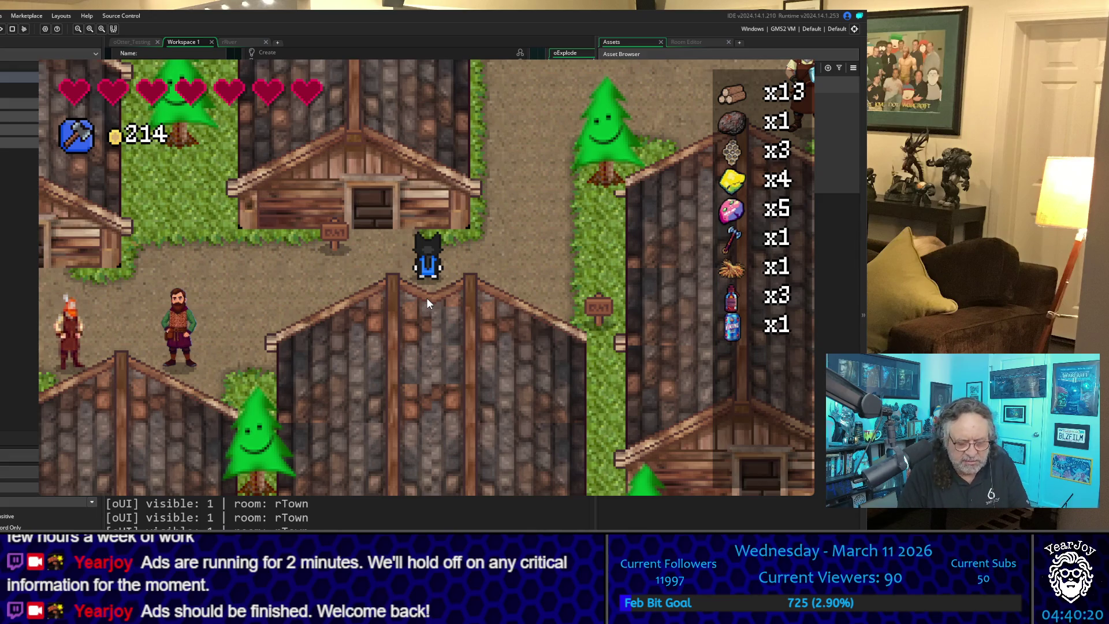
Step: Walk left and up through rTown past the stone wall into rForrest
{"action": "key", "text": "Left"}
{"action": "key", "text": "Up"}
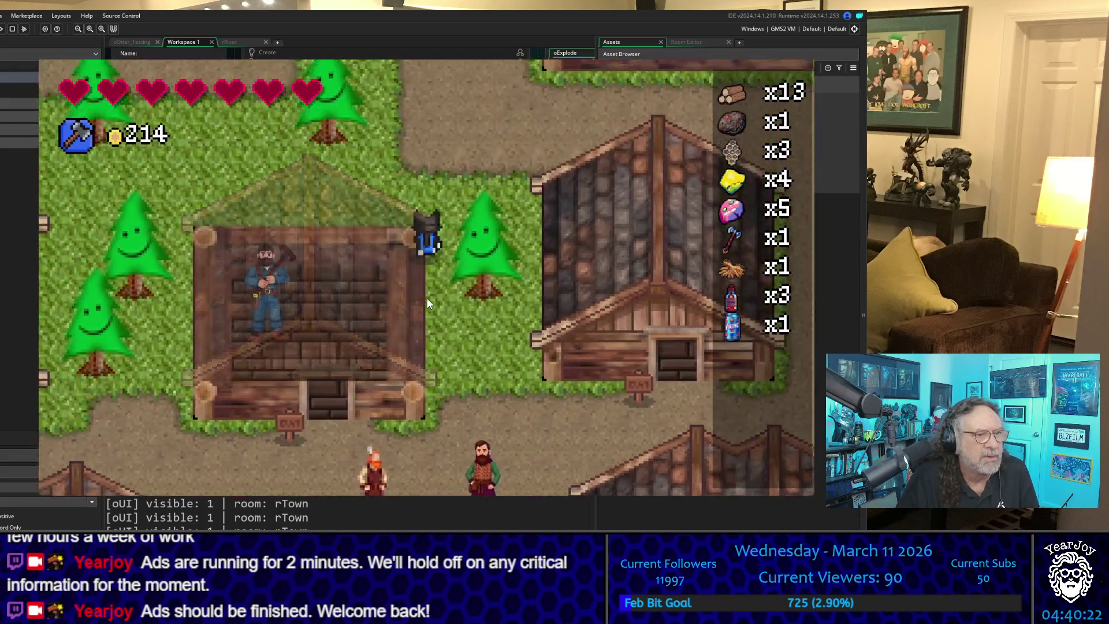
{"action": "key", "text": "Up"}
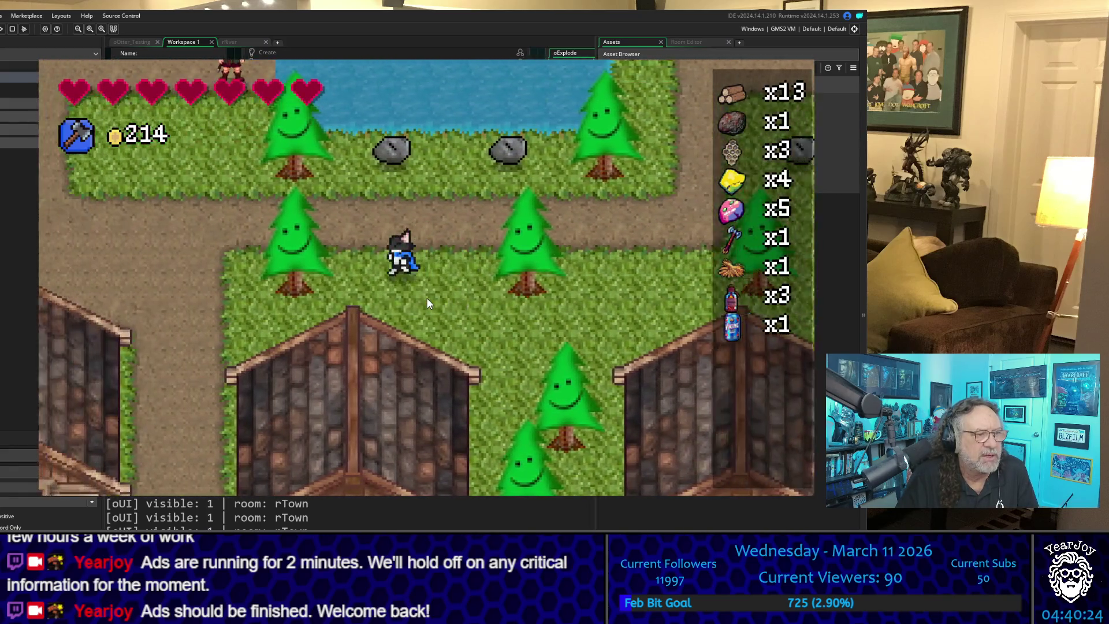
{"action": "key", "text": "Left"}
{"action": "key", "text": "Up"}
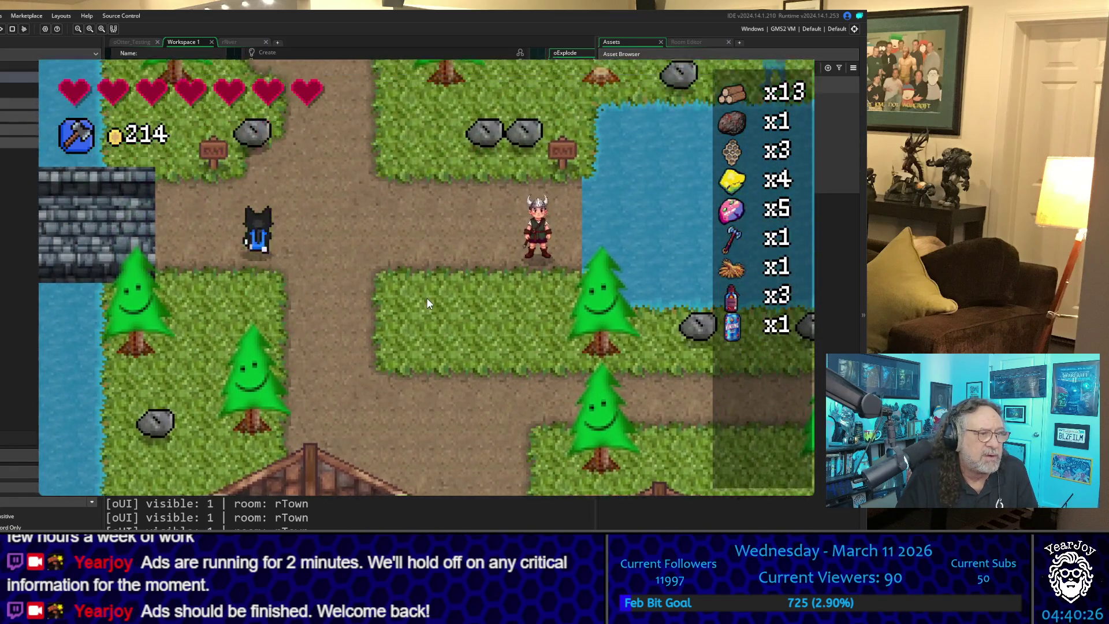
{"action": "key", "text": "Left"}
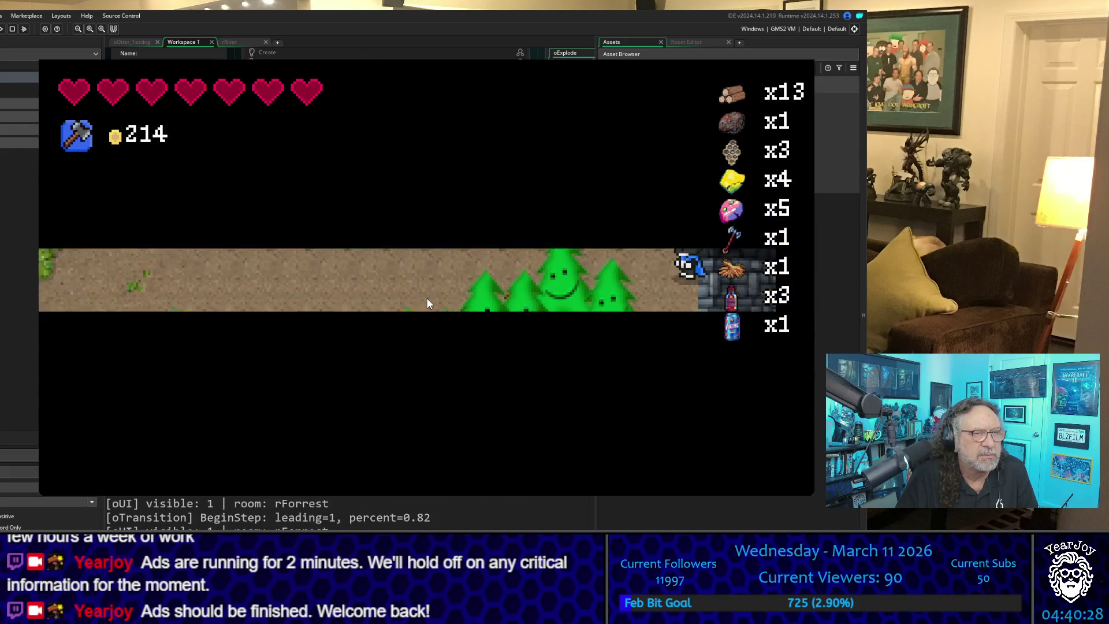
Step: Follow the forest path past the beehives, cross rVillage's bridge and enter the house door
{"action": "key", "text": "Left"}
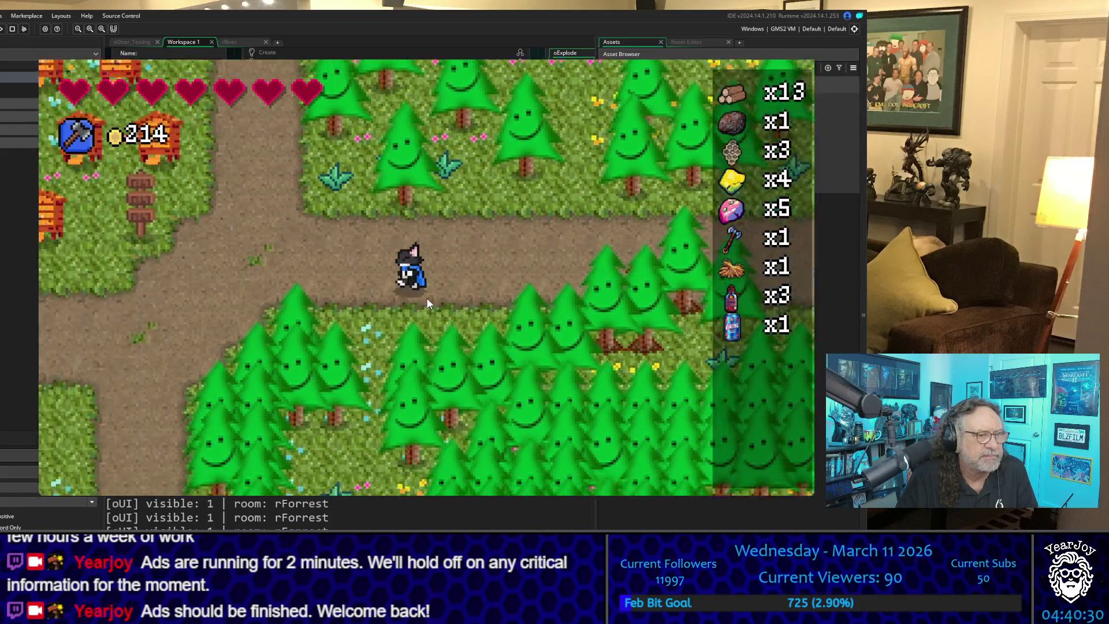
{"action": "key", "text": "Left"}
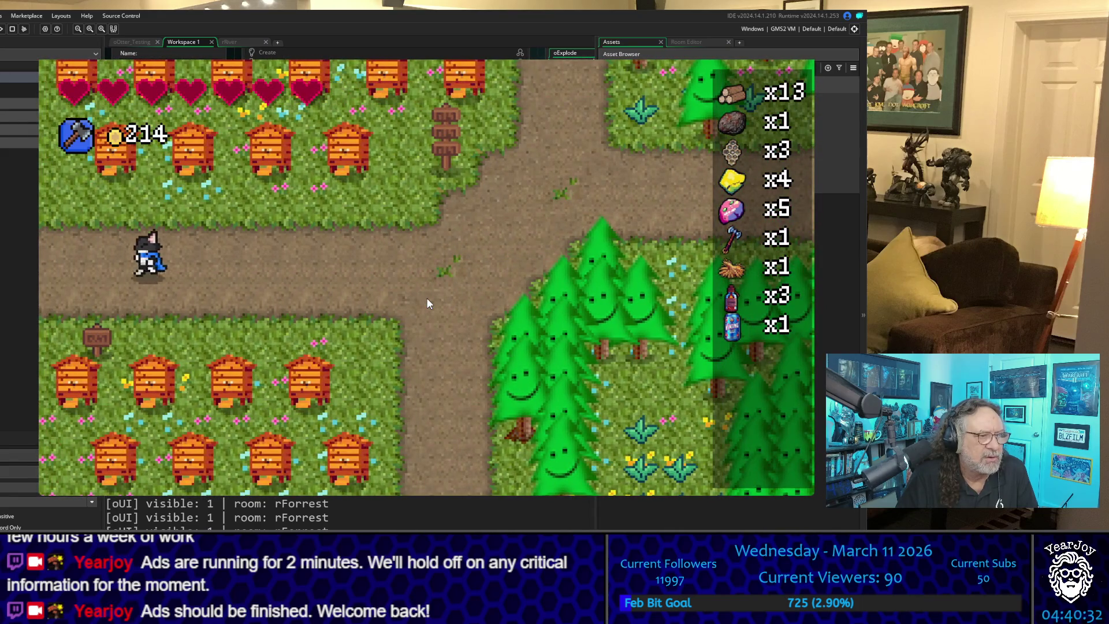
{"action": "key", "text": "Left"}
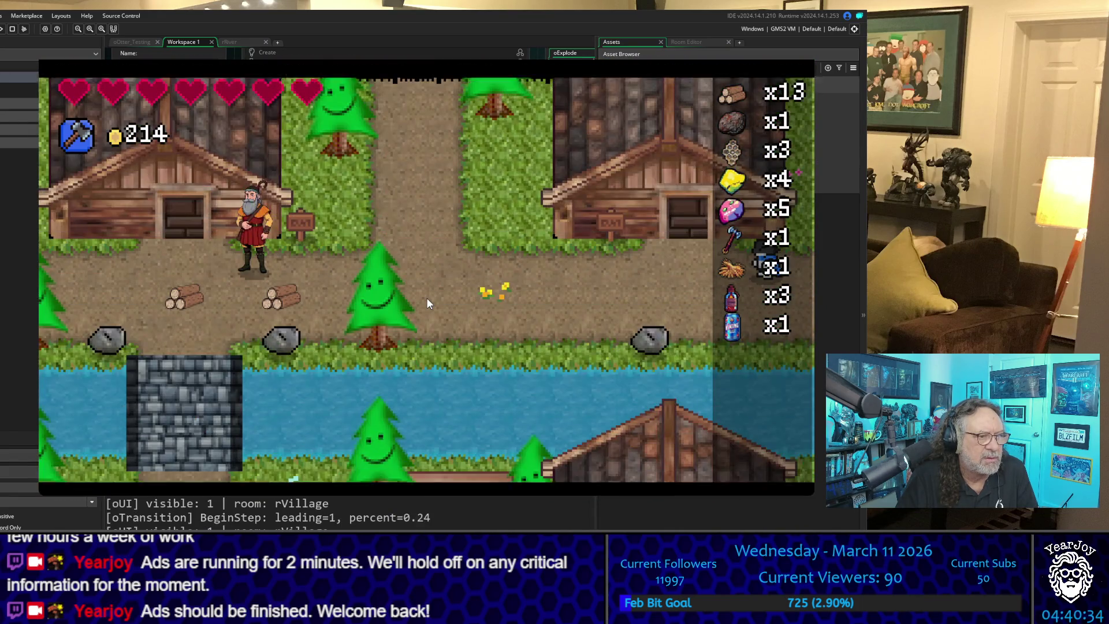
{"action": "key", "text": "Left"}
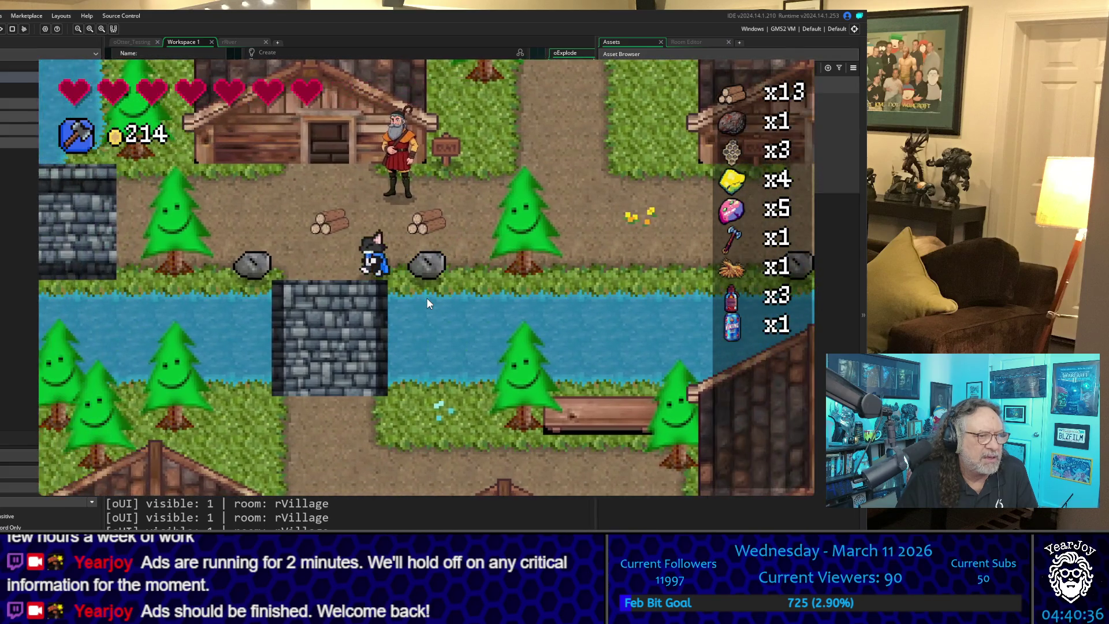
{"action": "key", "text": "Down"}
{"action": "key", "text": "Left"}
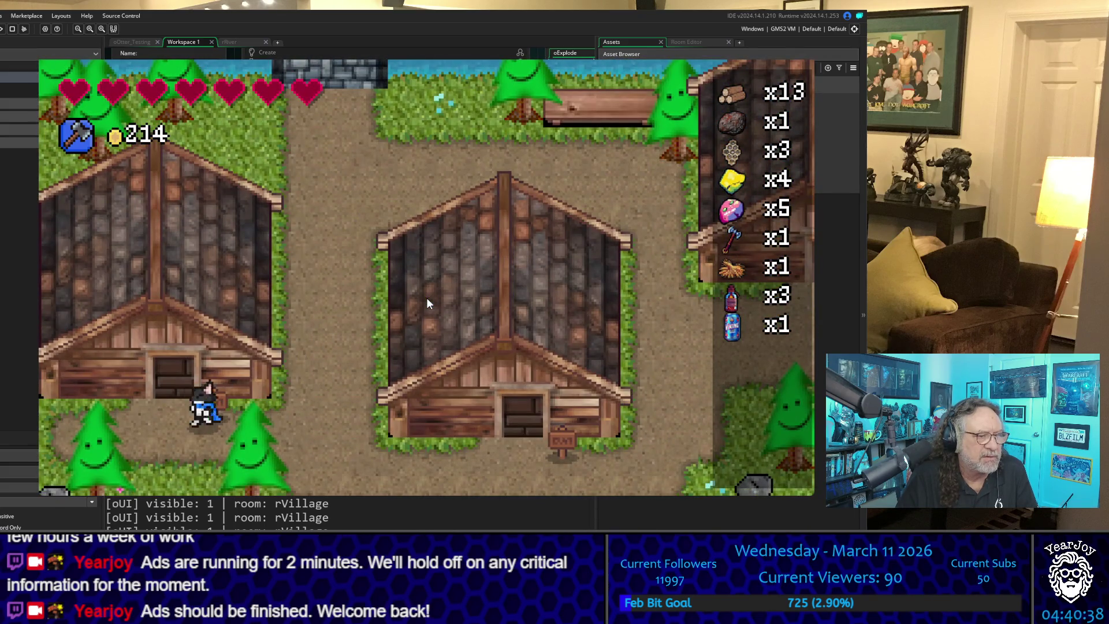
{"action": "key", "text": "Up"}
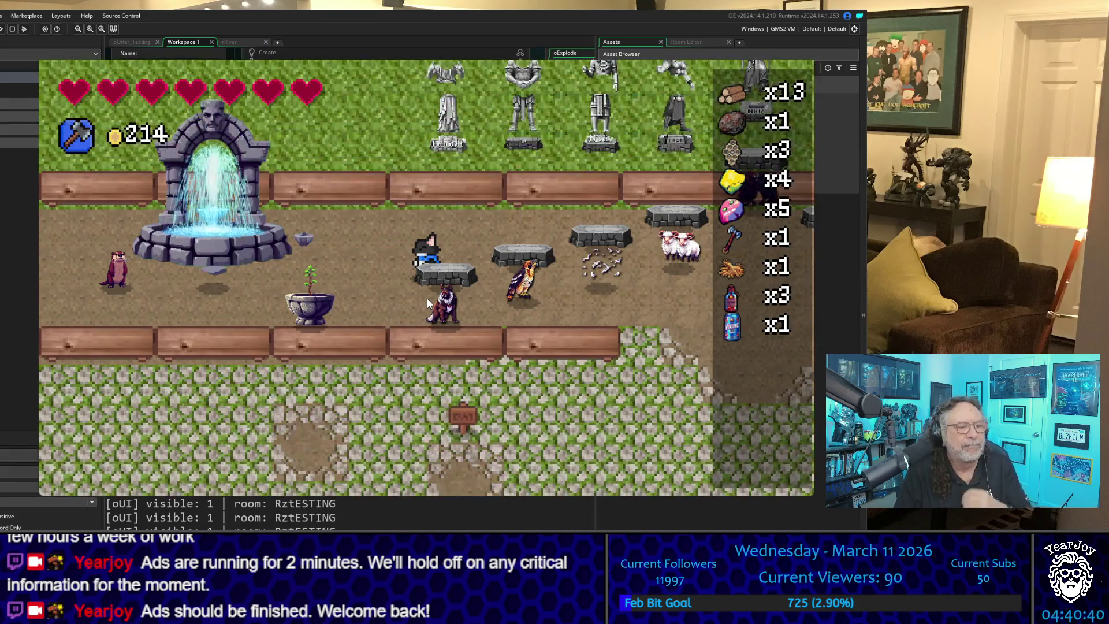
Step: Walk across RztESTING's cobblestones and grass path down to the chest
{"action": "key", "text": "Down"}
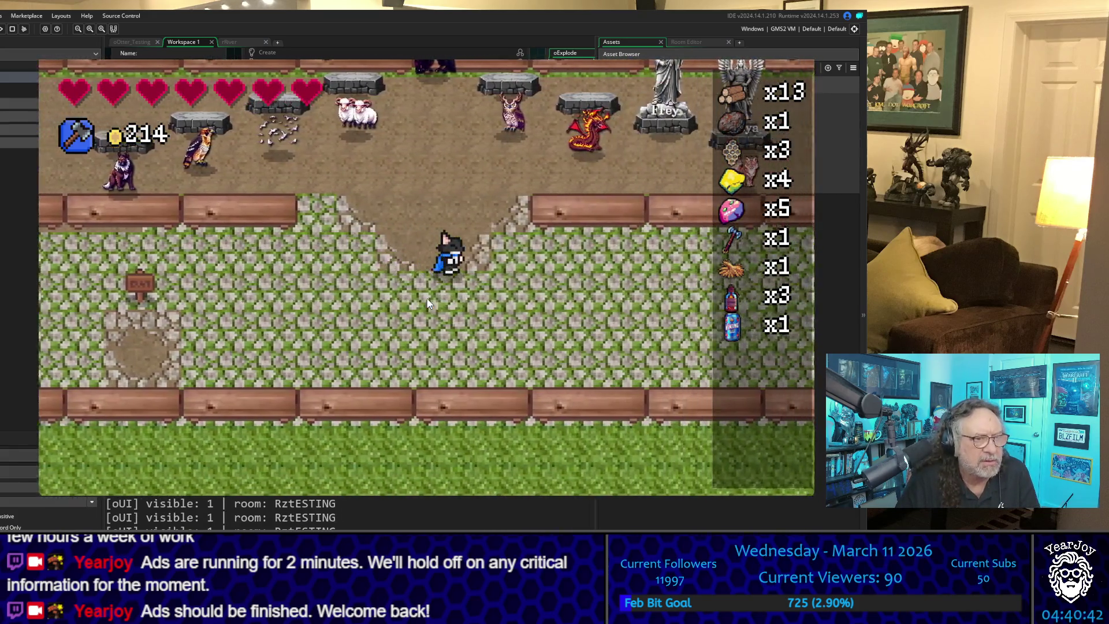
{"action": "key", "text": "Right"}
{"action": "key", "text": "Down"}
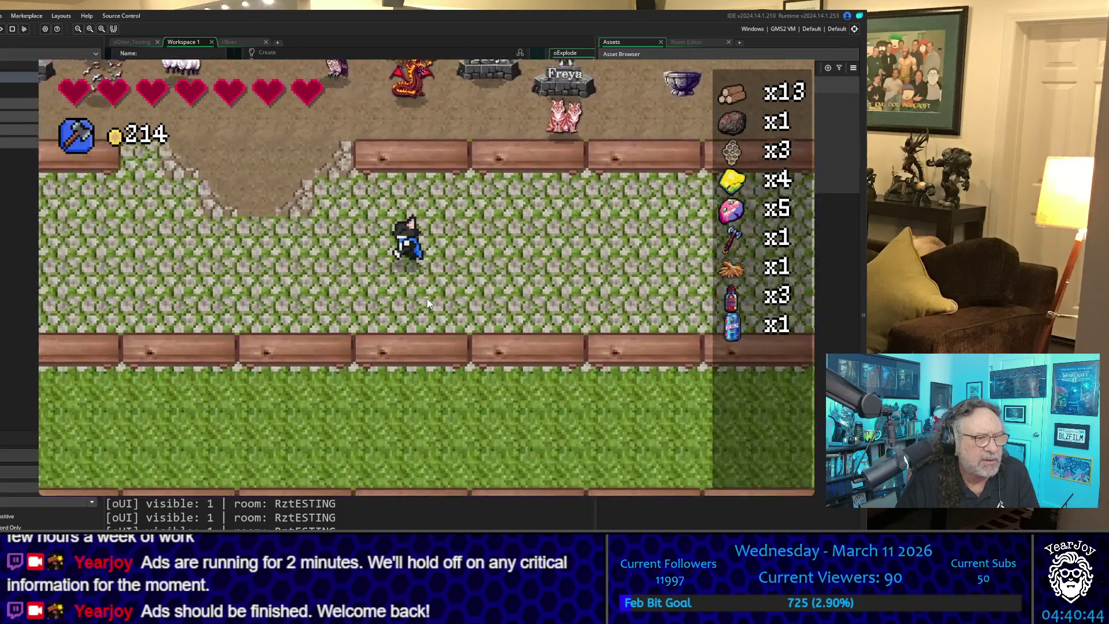
{"action": "key", "text": "Up"}
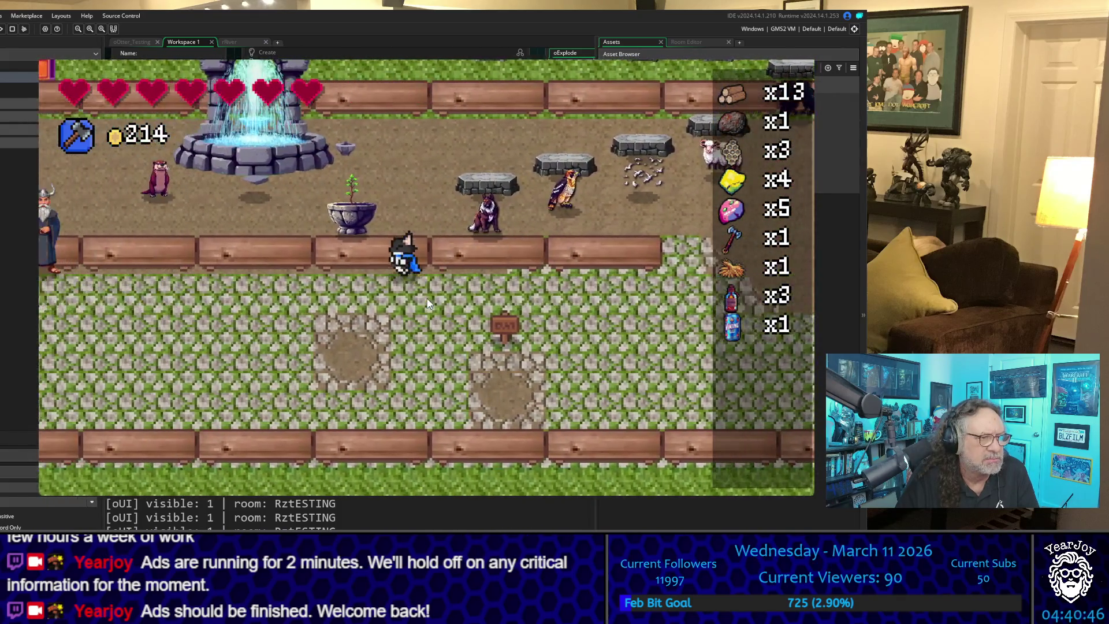
{"action": "key", "text": "Down"}
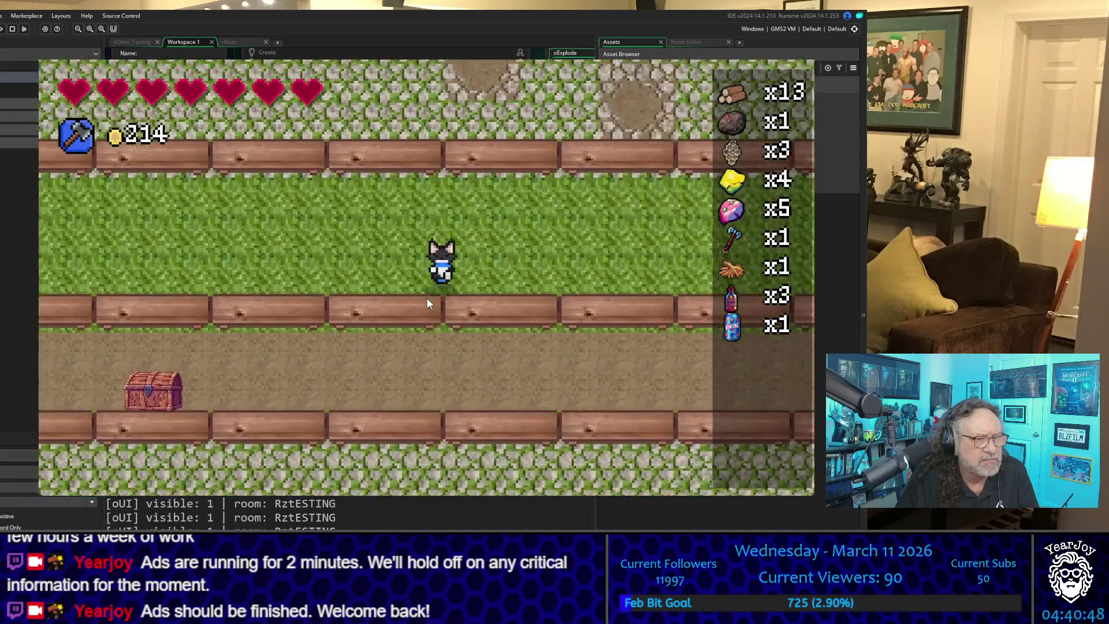
{"action": "key", "text": "Down"}
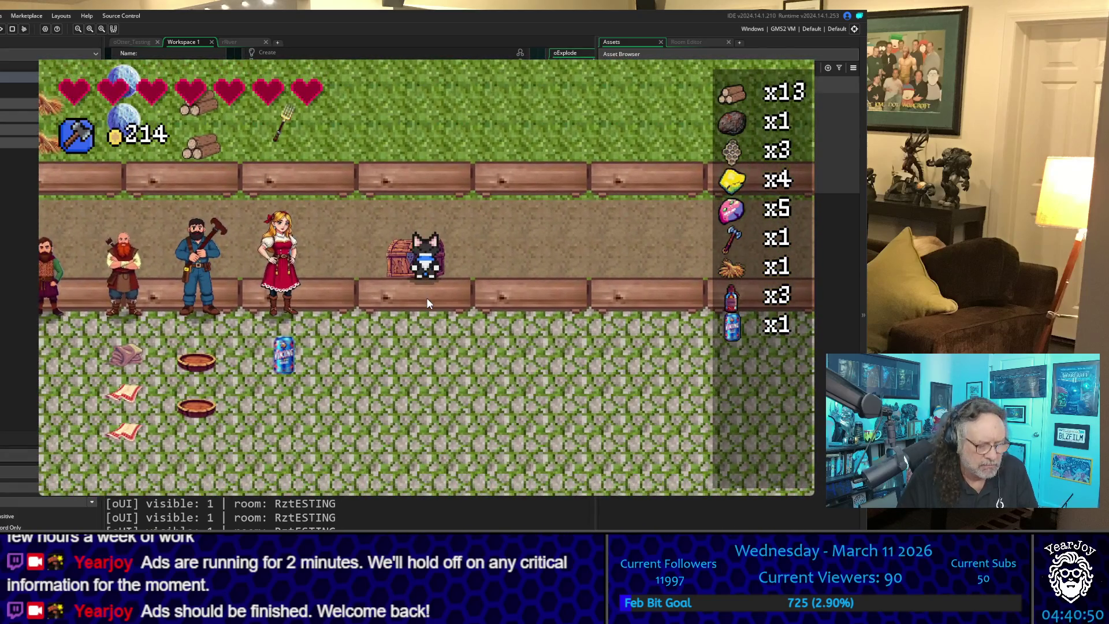
Step: Dismiss the nothing-to-help-with reply and open the chest's storage grid
{"action": "key", "text": "space"}
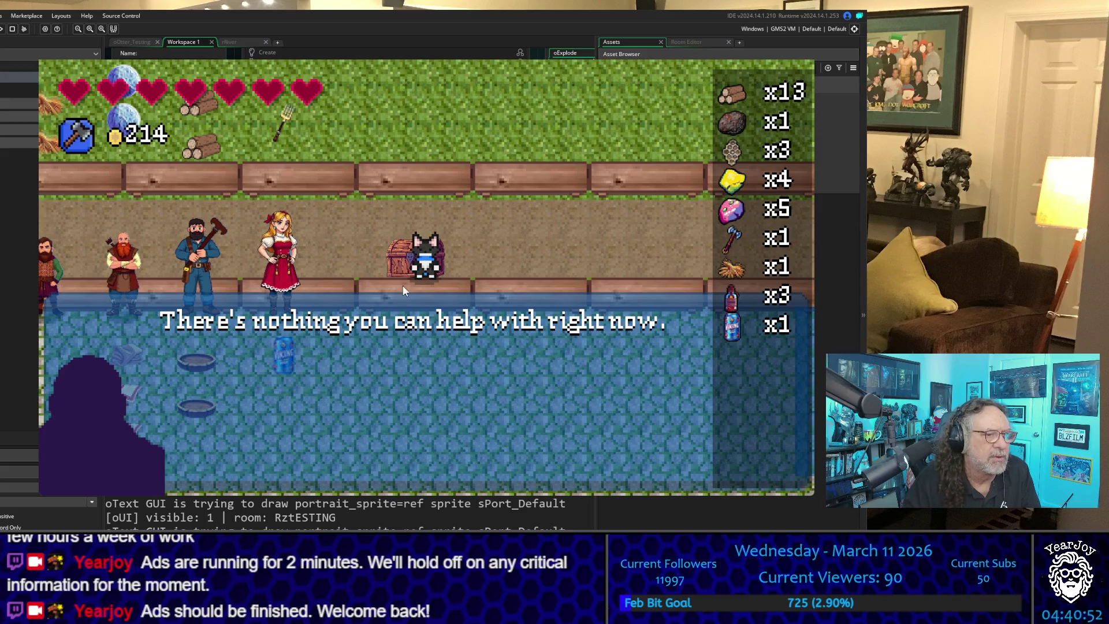
{"action": "key", "text": "space"}
{"action": "key", "text": "Down"}
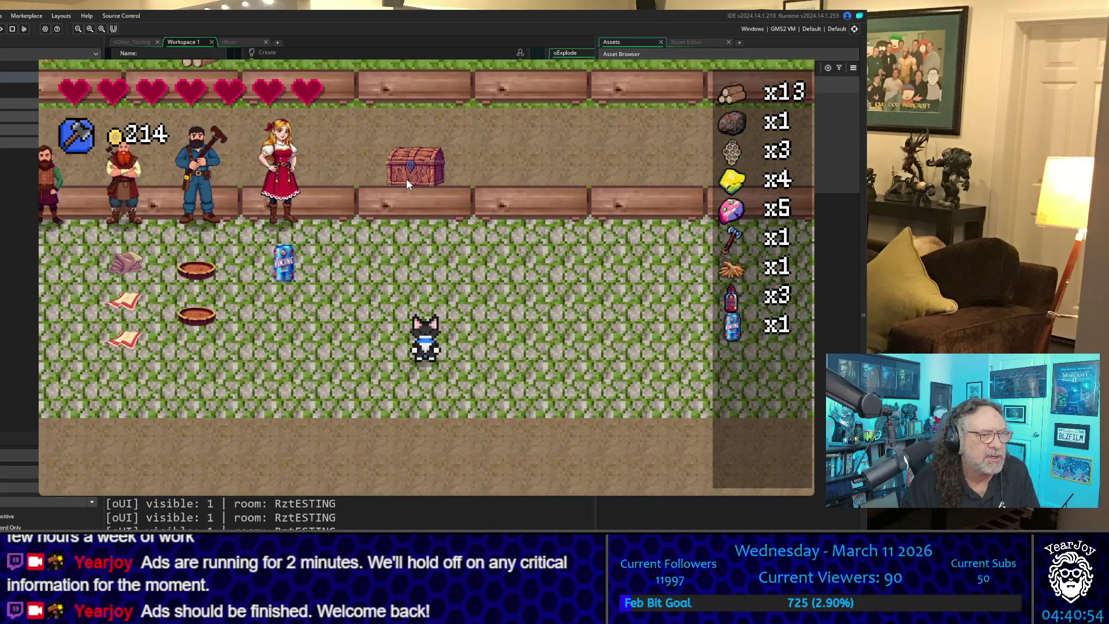
{"action": "key", "text": "Up"}
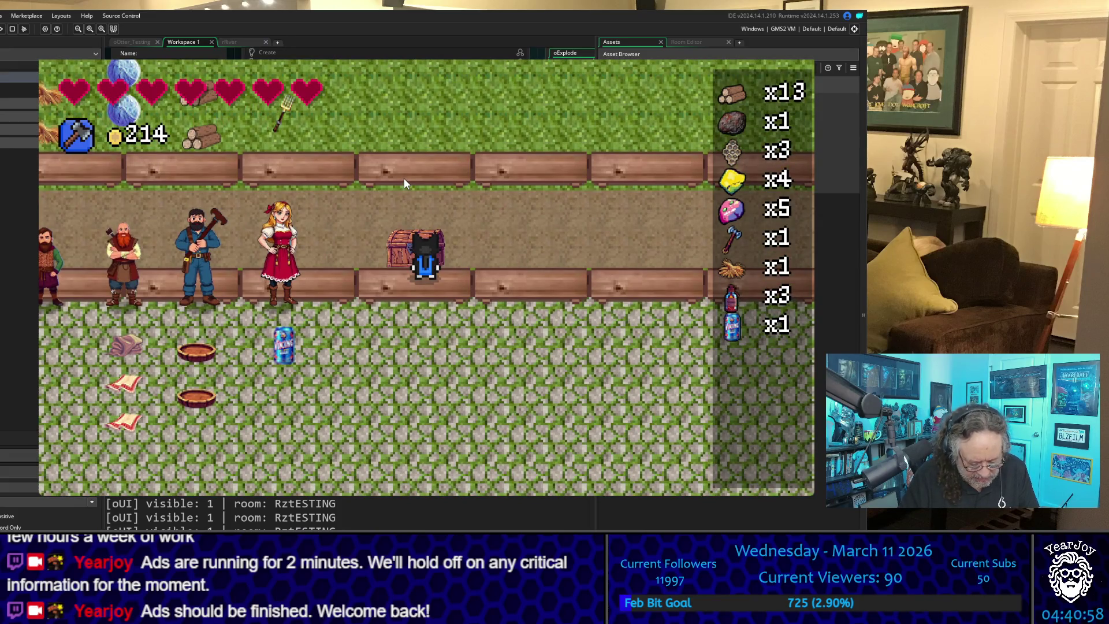
{"action": "key", "text": "space"}
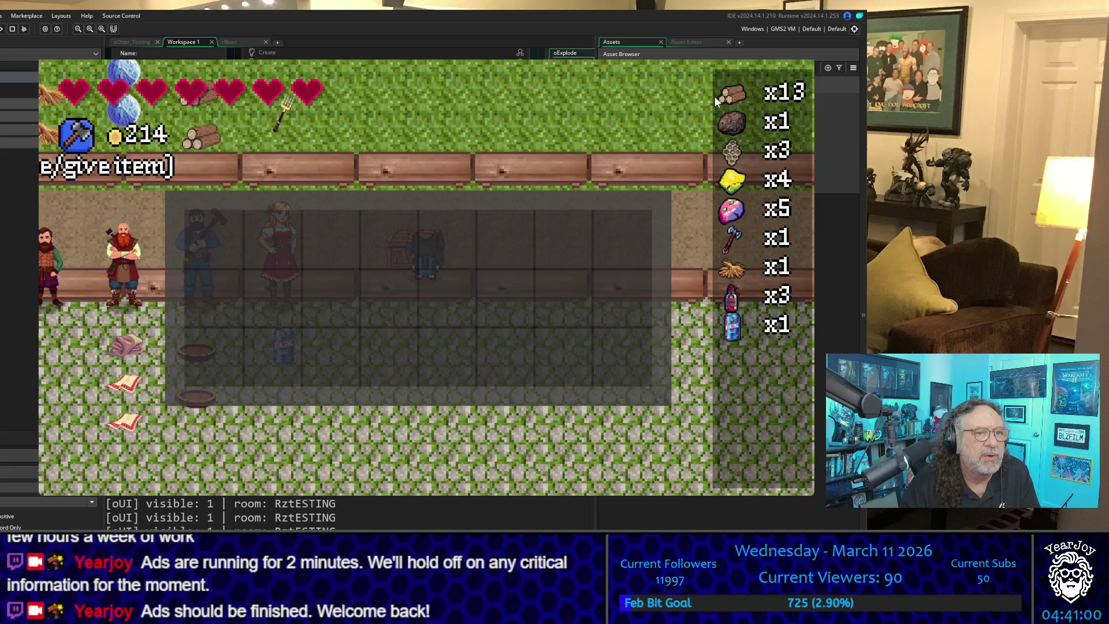
Step: Select the stack of 13 logs, try using them, and decline
{"action": "left_click", "coordinate": [734, 92]}
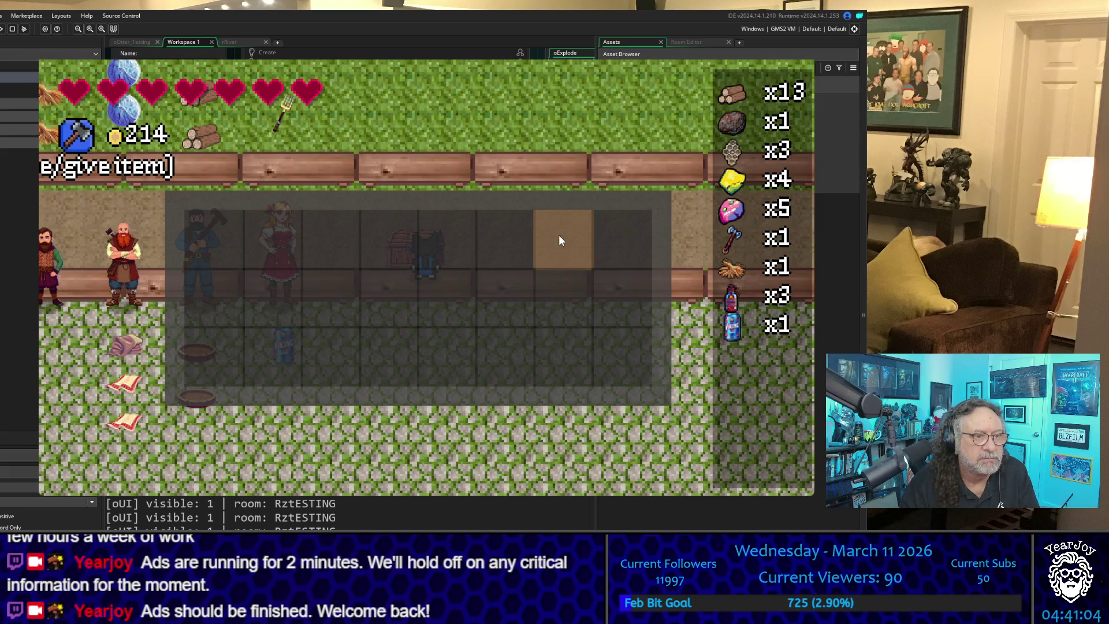
{"action": "key", "text": "w"}
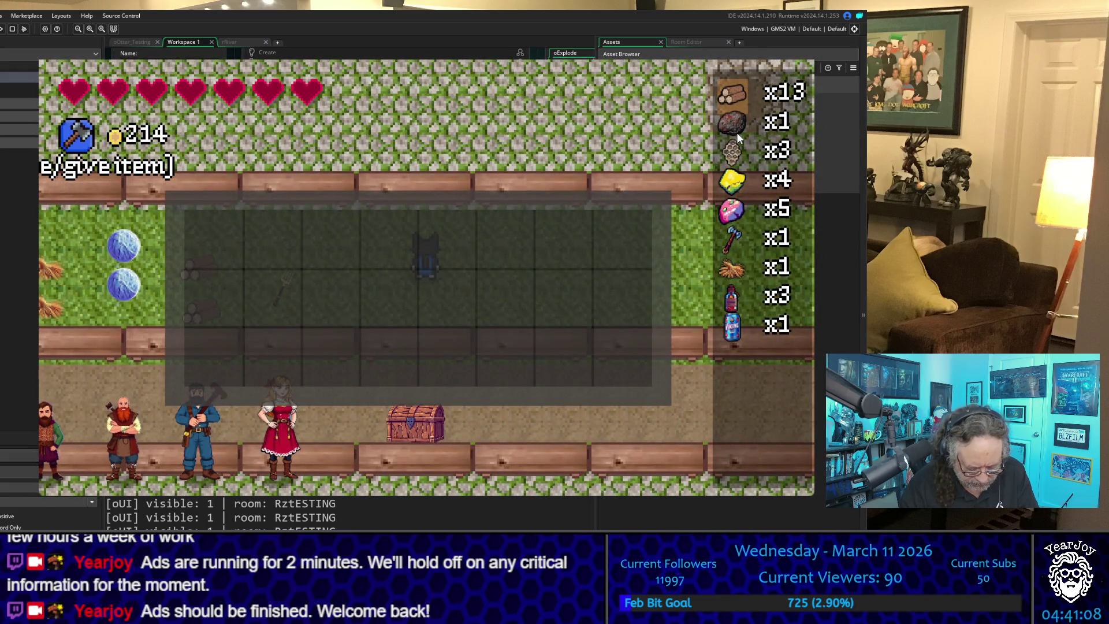
{"action": "key", "text": "e"}
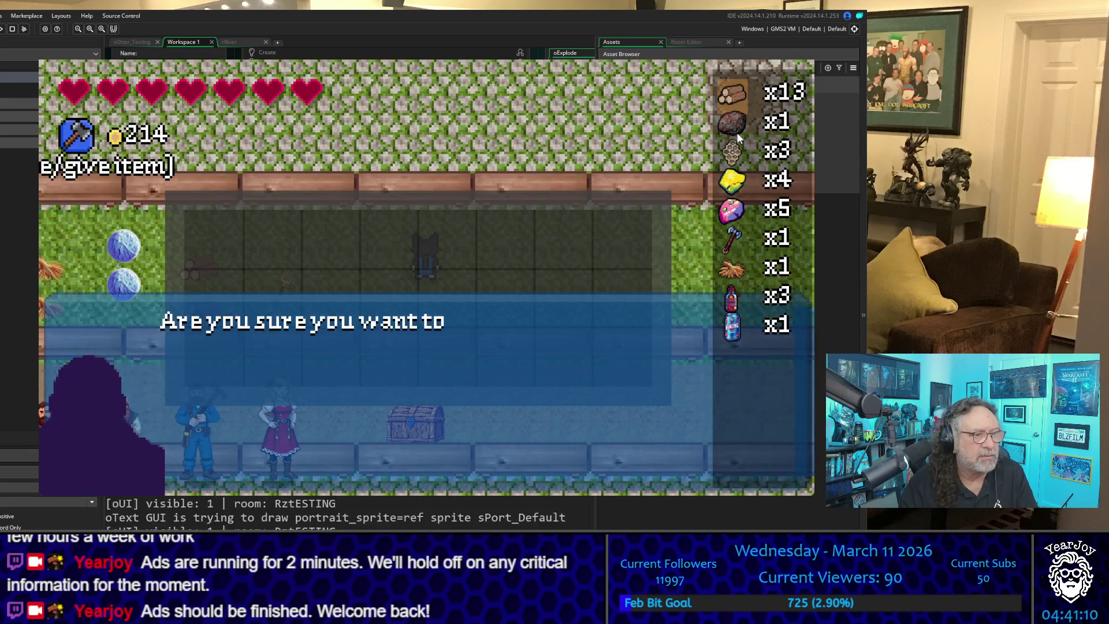
{"action": "key", "text": "e"}
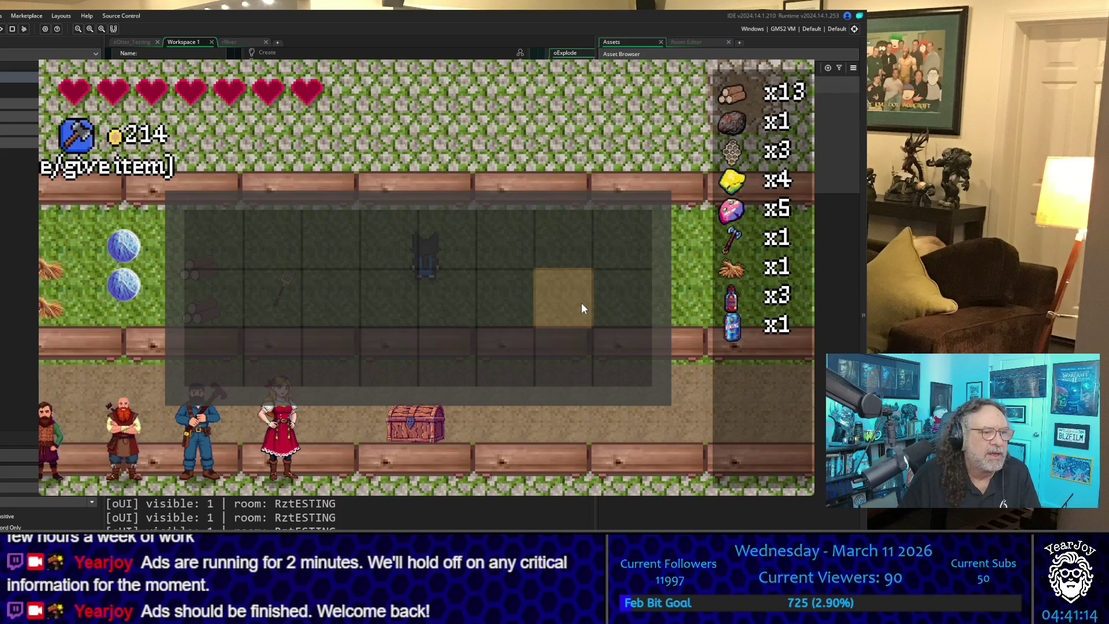
{"action": "key", "text": "s"}
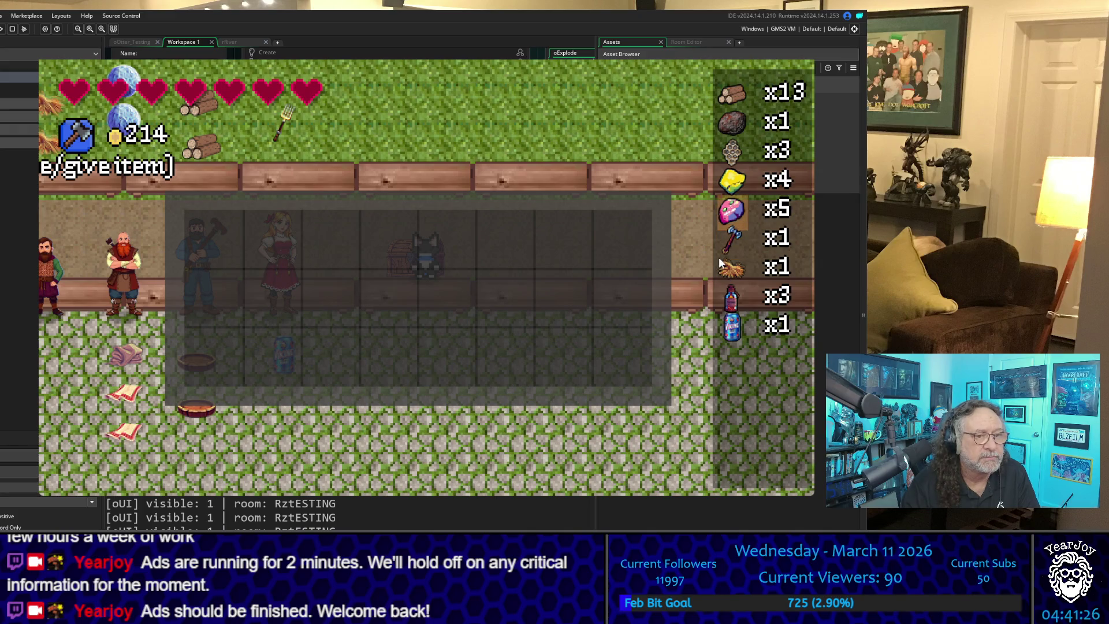
Step: Move the yellow and pink gems, axe, straw and potions into the chest
{"action": "left_click", "coordinate": [735, 216]}
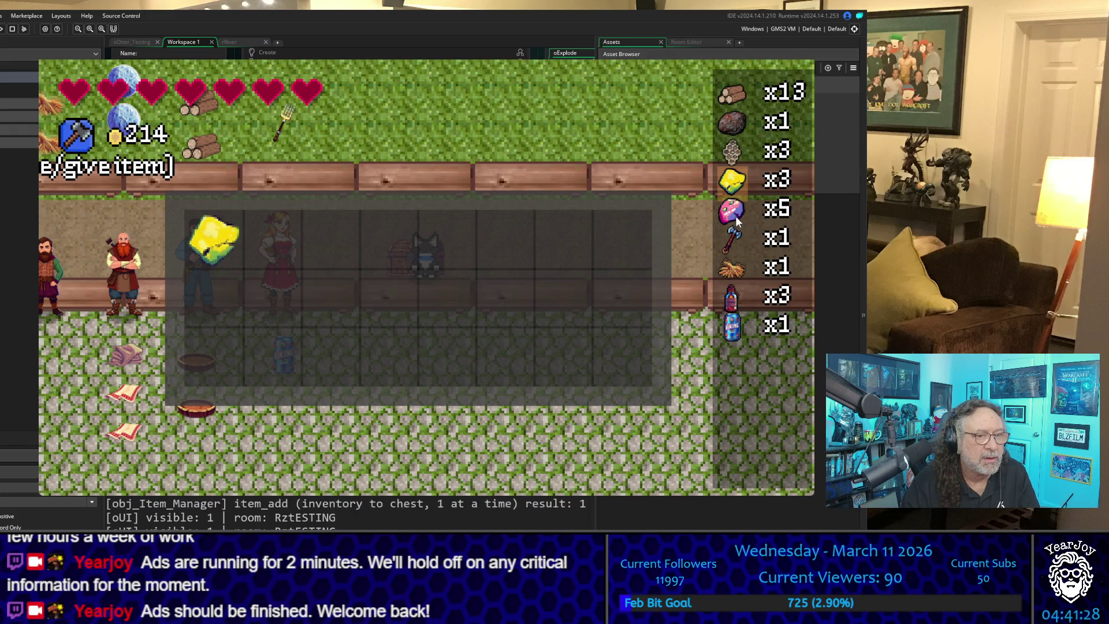
{"action": "left_click", "coordinate": [736, 216]}
{"action": "left_click", "coordinate": [736, 216]}
{"action": "left_click", "coordinate": [735, 216]}
{"action": "left_click", "coordinate": [735, 216]}
{"action": "left_click", "coordinate": [735, 216]}
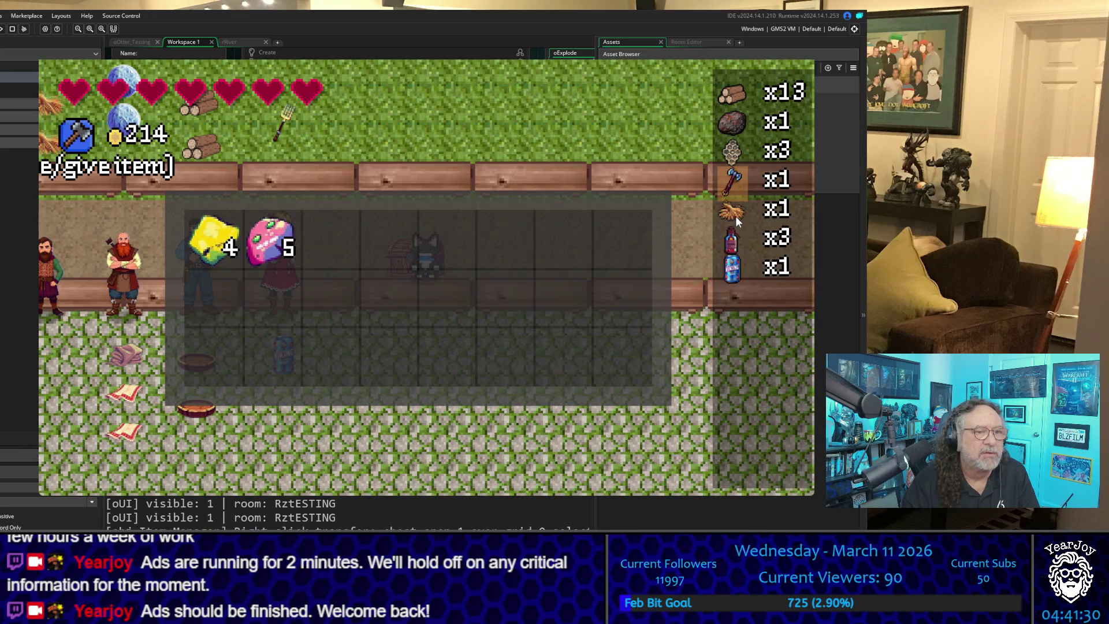
{"action": "left_click", "coordinate": [736, 215]}
{"action": "left_click", "coordinate": [736, 216]}
Step: Move the blue can, 13 logs, rock and 3 gears into the chest
{"action": "key", "text": "e"}
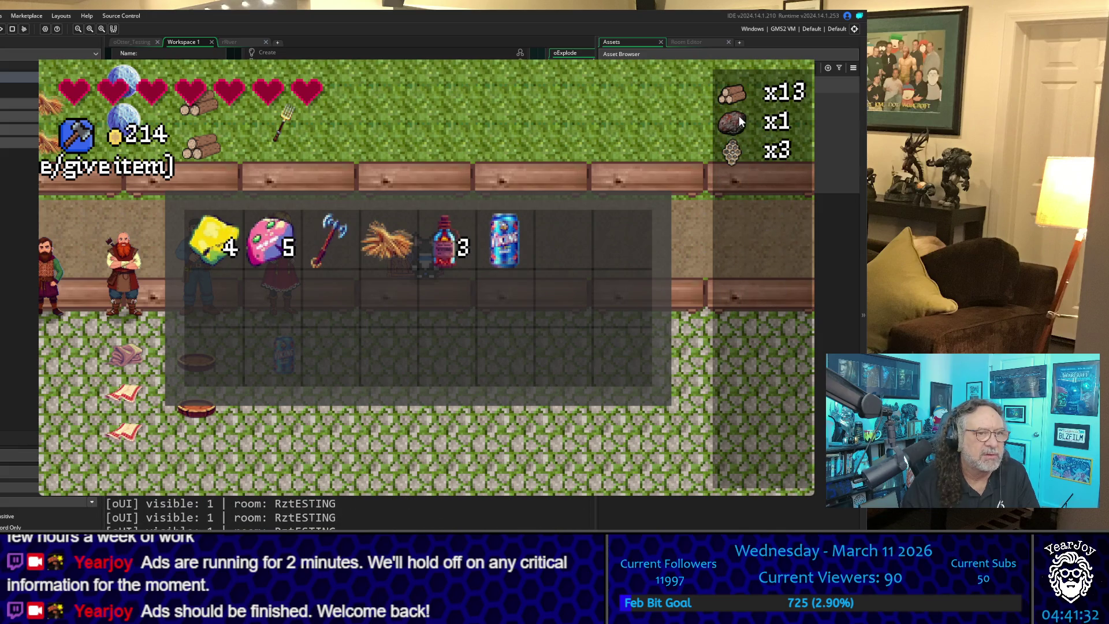
{"action": "left_click", "coordinate": [733, 103]}
{"action": "key", "text": "e"}
{"action": "key", "text": "e"}
{"action": "key", "text": "e"}
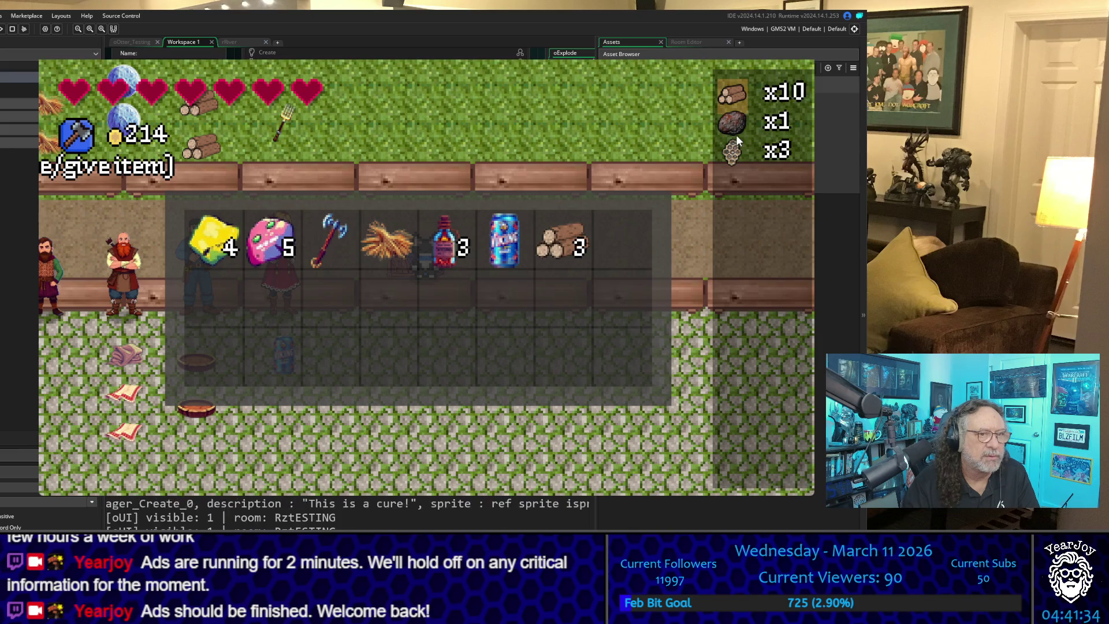
{"action": "key", "text": "e"}
{"action": "key", "text": "e"}
{"action": "key", "text": "e"}
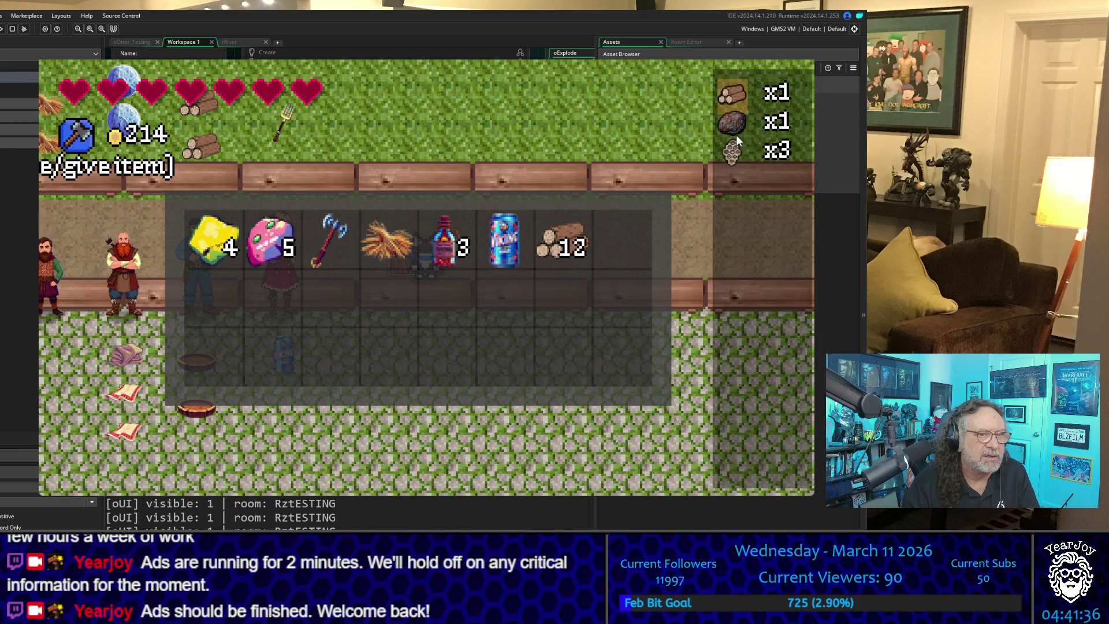
{"action": "key", "text": "e"}
{"action": "key", "text": "e"}
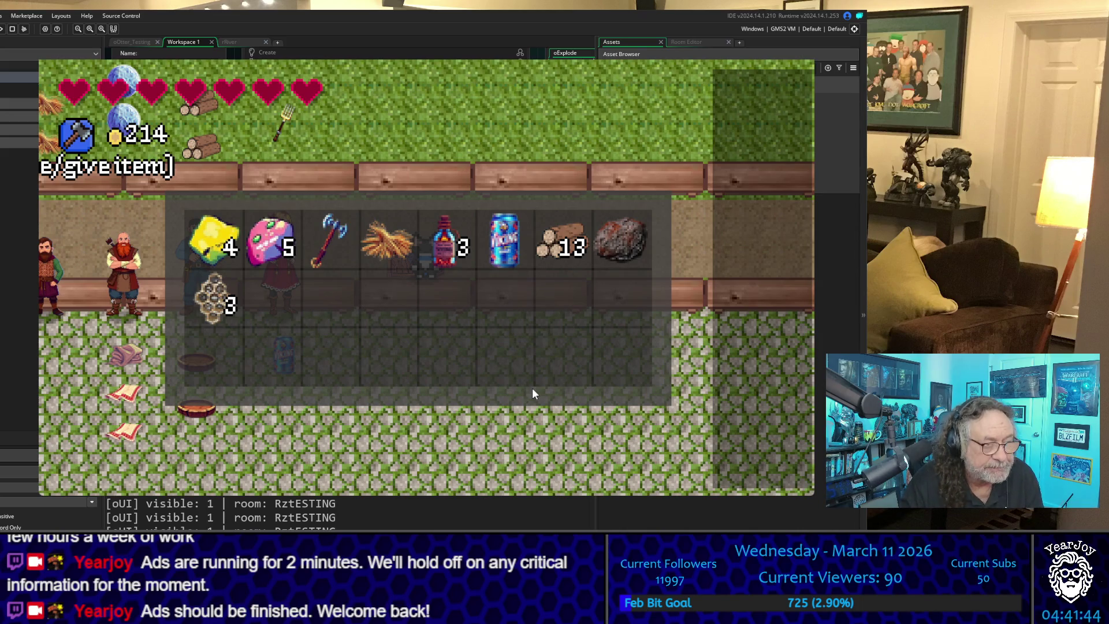
Step: Close the chest grid, briefly reopen it to check the contents, then walk up the level
{"action": "key", "text": "i"}
{"action": "key", "text": "w"}
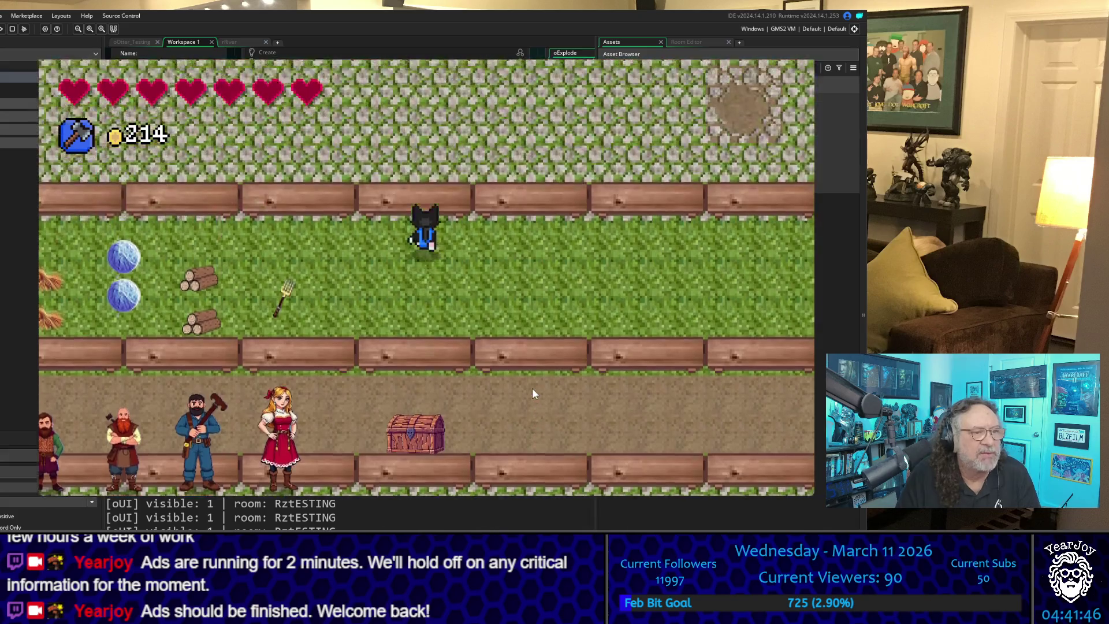
{"action": "key", "text": "s"}
{"action": "key", "text": "i"}
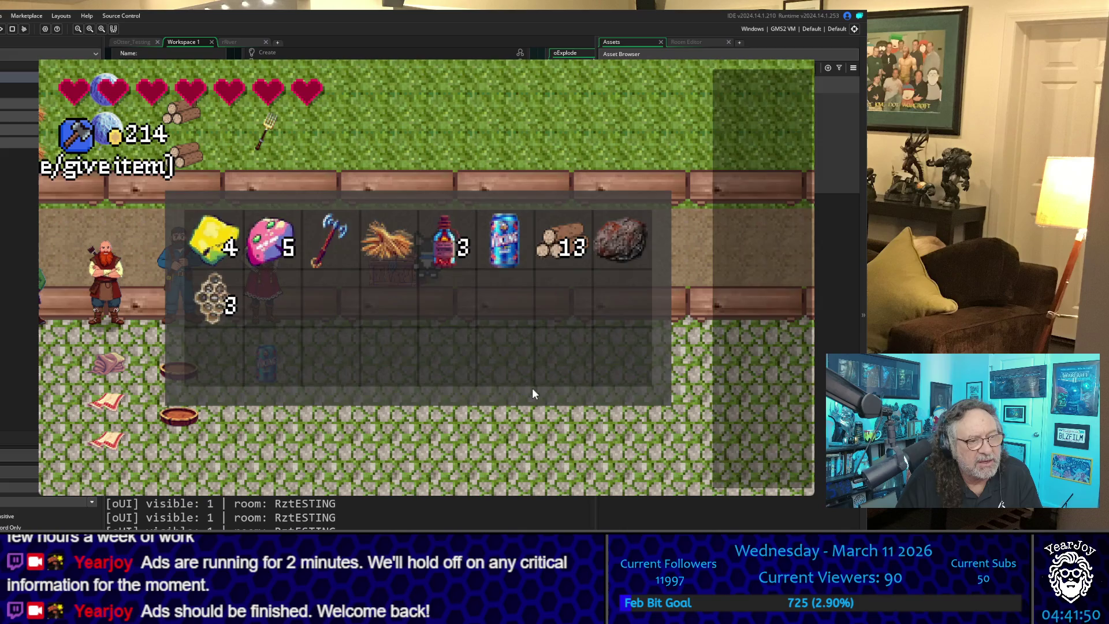
{"action": "key", "text": "i"}
{"action": "key", "text": "w"}
{"action": "key", "text": "w"}
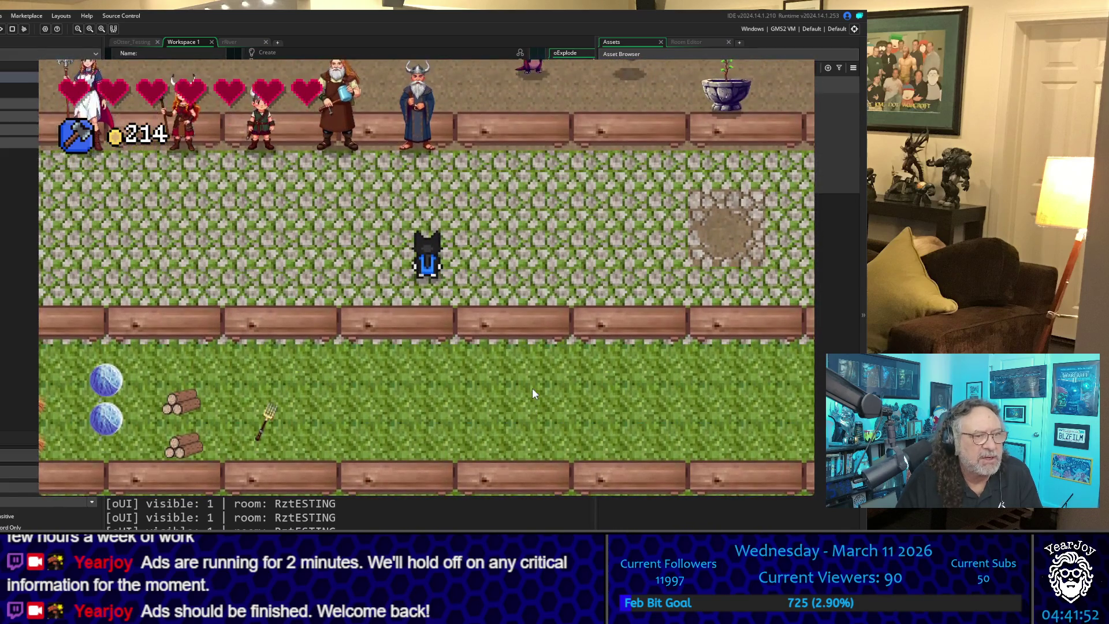
{"action": "key", "text": "w"}
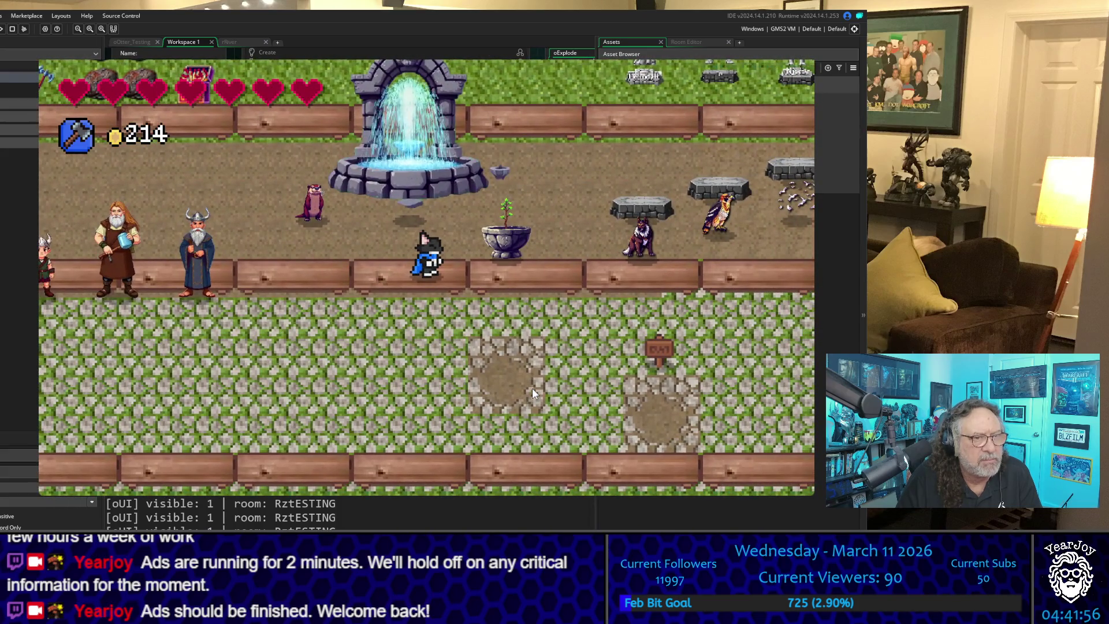
Step: Walk right toward the statue garden, then back down past the fence toward the fountain
{"action": "key", "text": "d"}
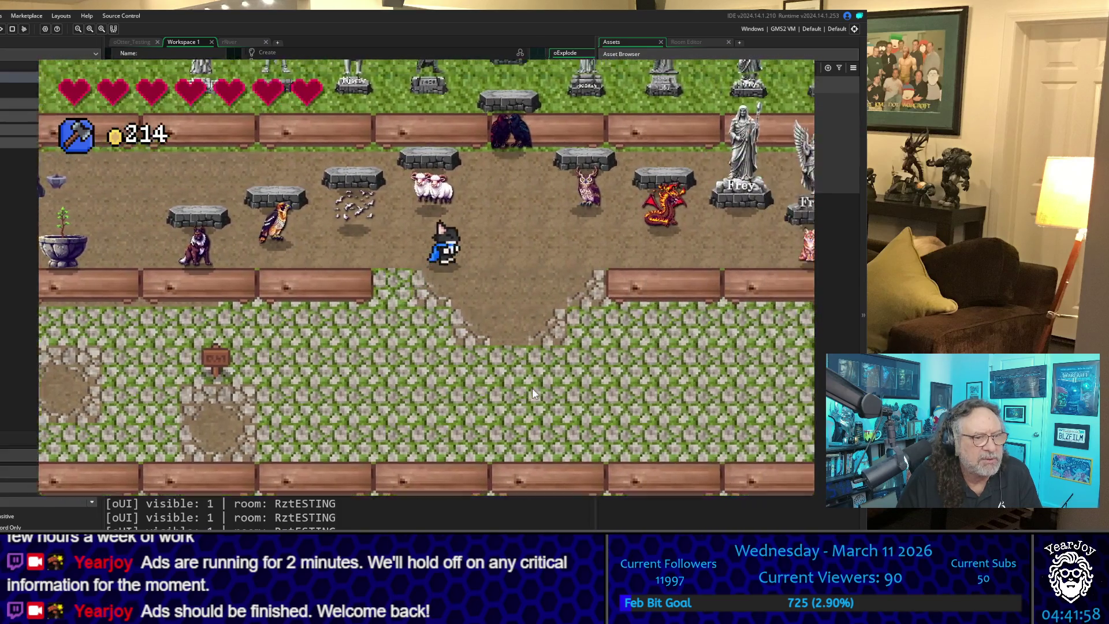
{"action": "key", "text": "w"}
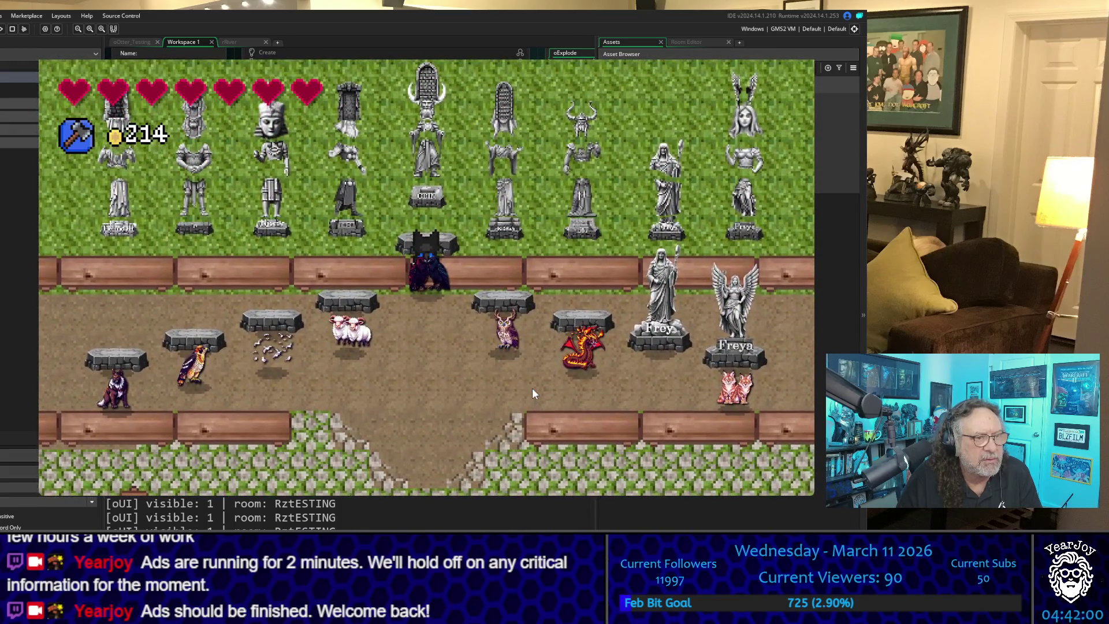
{"action": "key", "text": "s"}
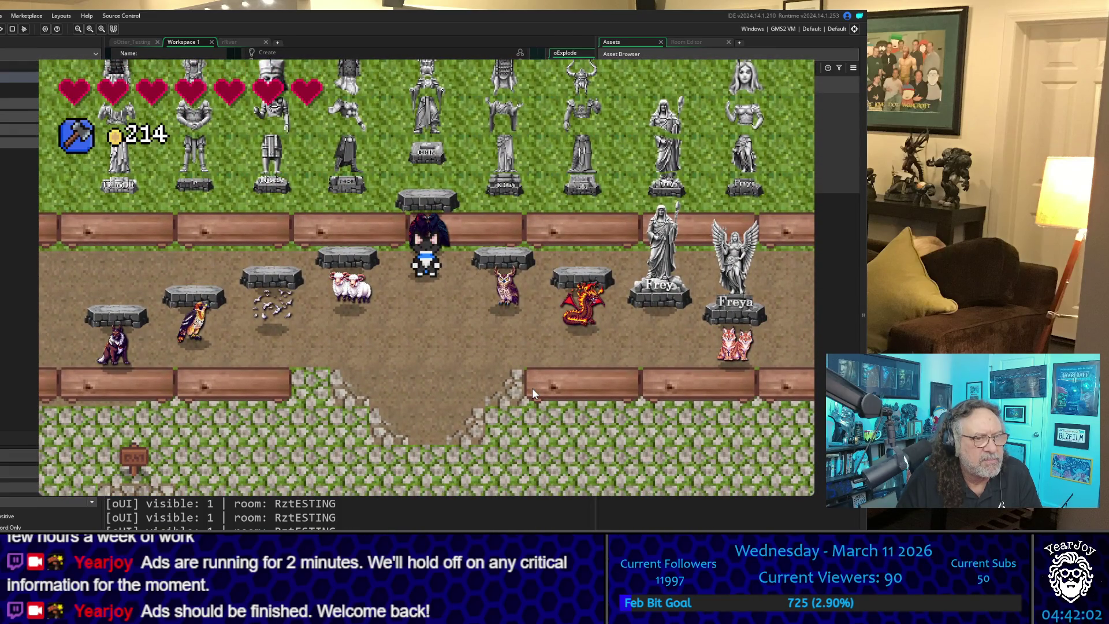
{"action": "key", "text": "s"}
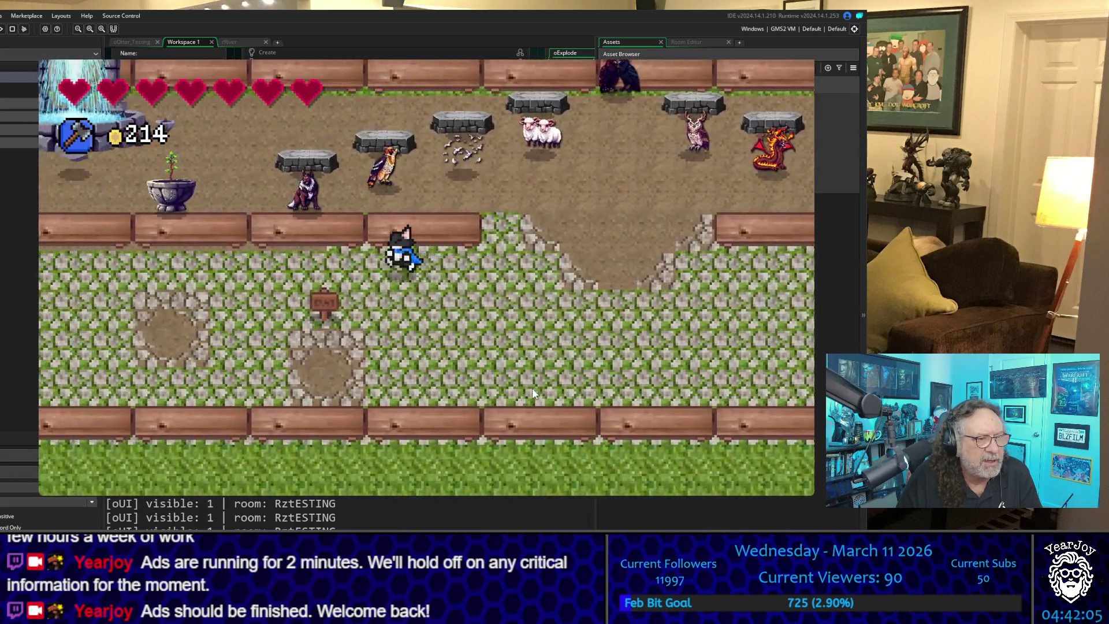
{"action": "key", "text": "a"}
{"action": "key", "text": "s"}
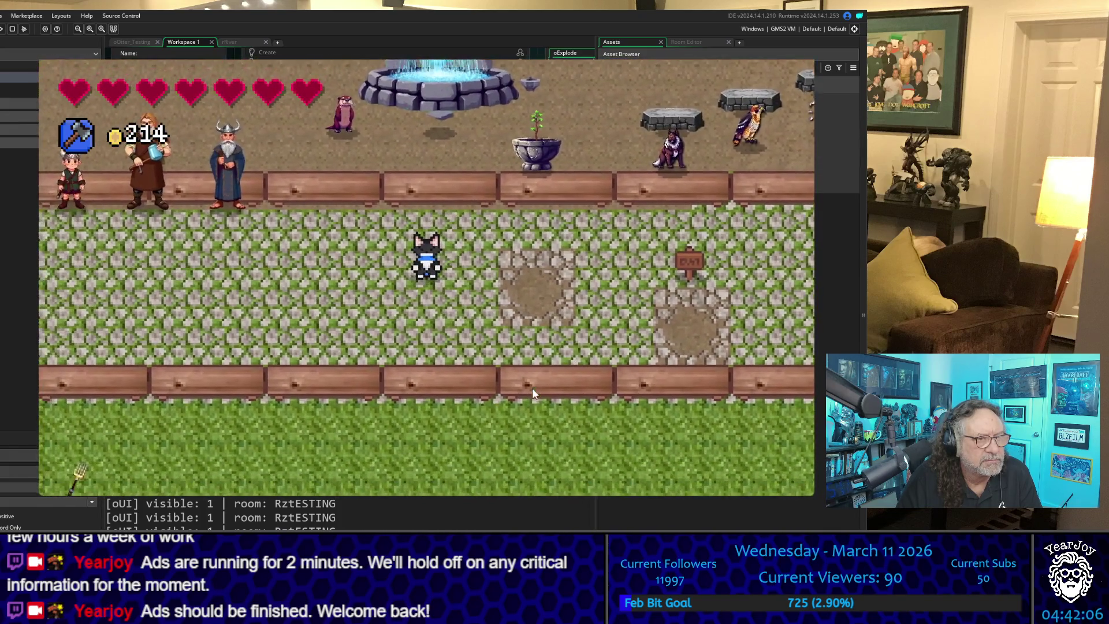
{"action": "key", "text": "w"}
{"action": "key", "text": "d"}
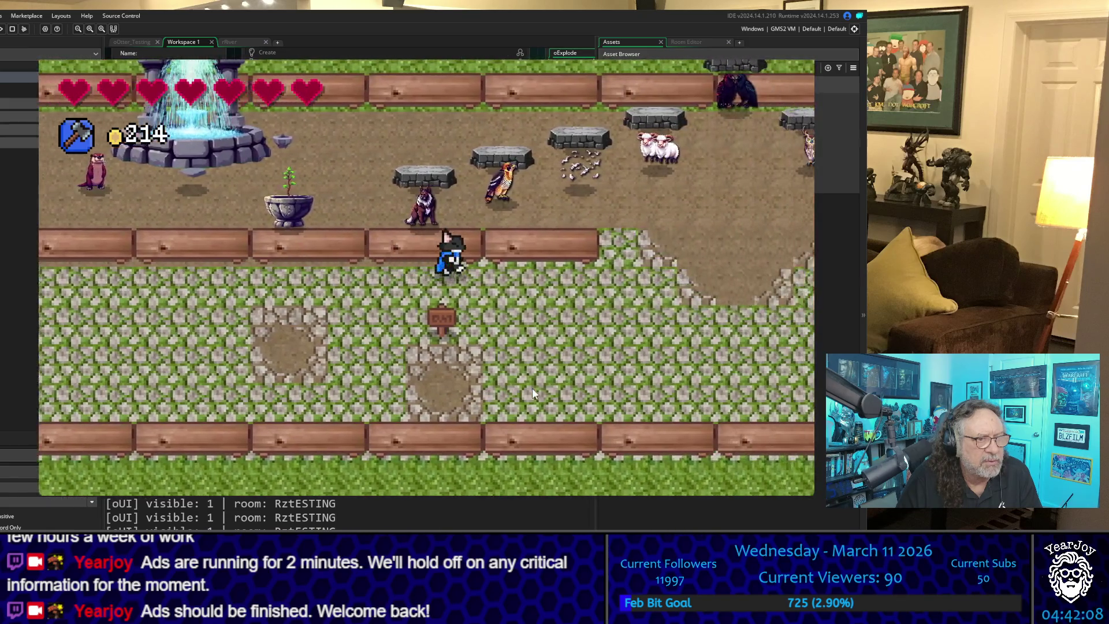
Step: Walk into the fountain portal, triggering the otter's 'We did it, Thank you!' line
{"action": "key", "text": "a"}
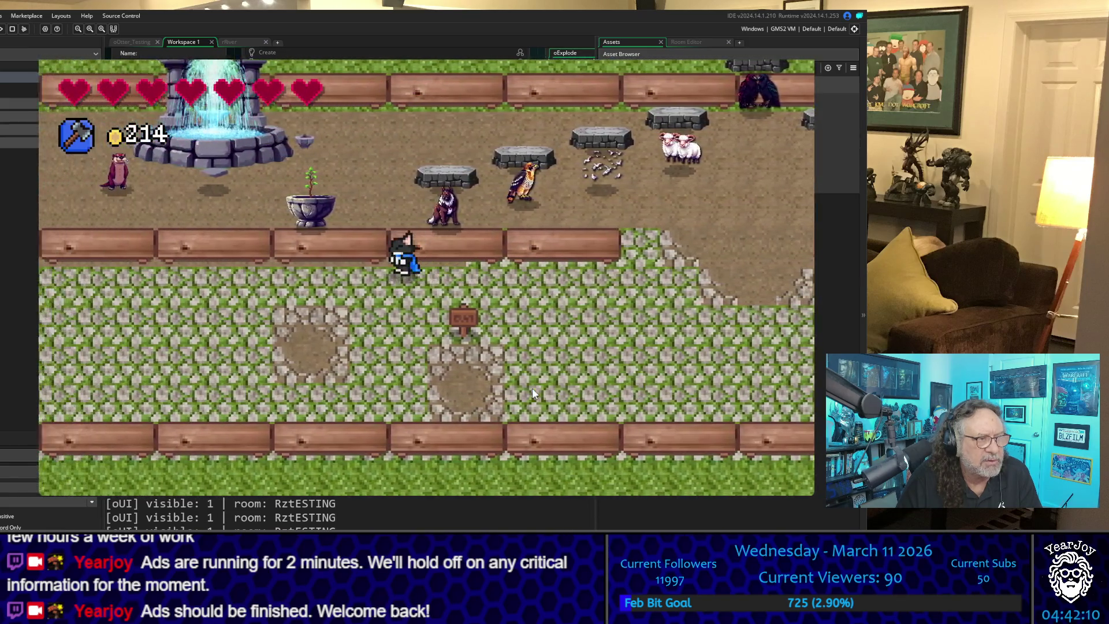
{"action": "key", "text": "a"}
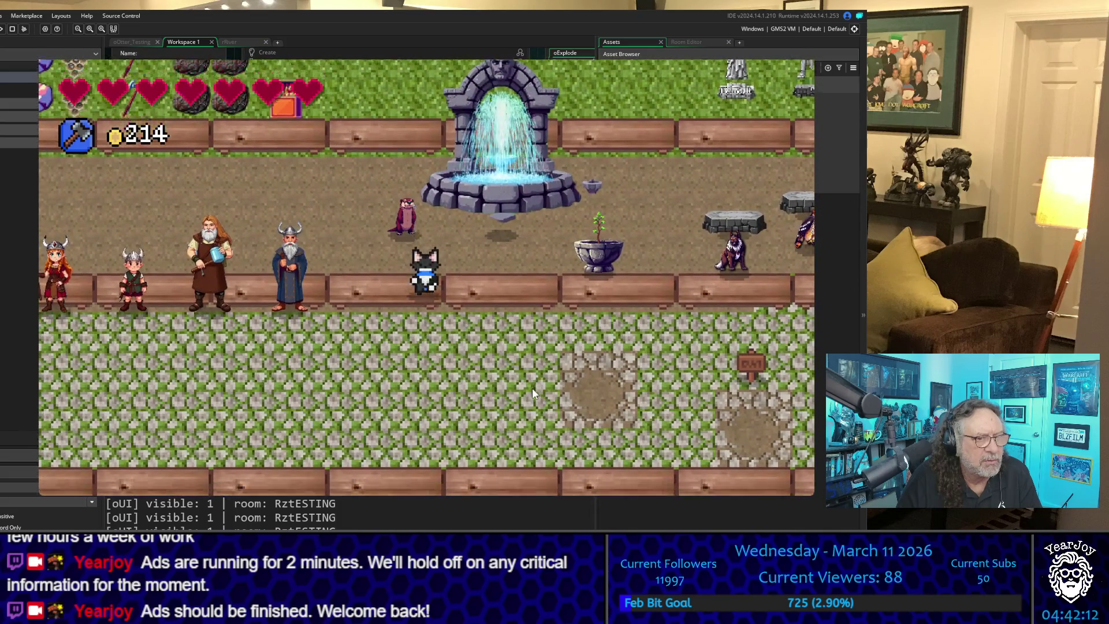
{"action": "key", "text": "d"}
{"action": "key", "text": "d"}
{"action": "key", "text": "w"}
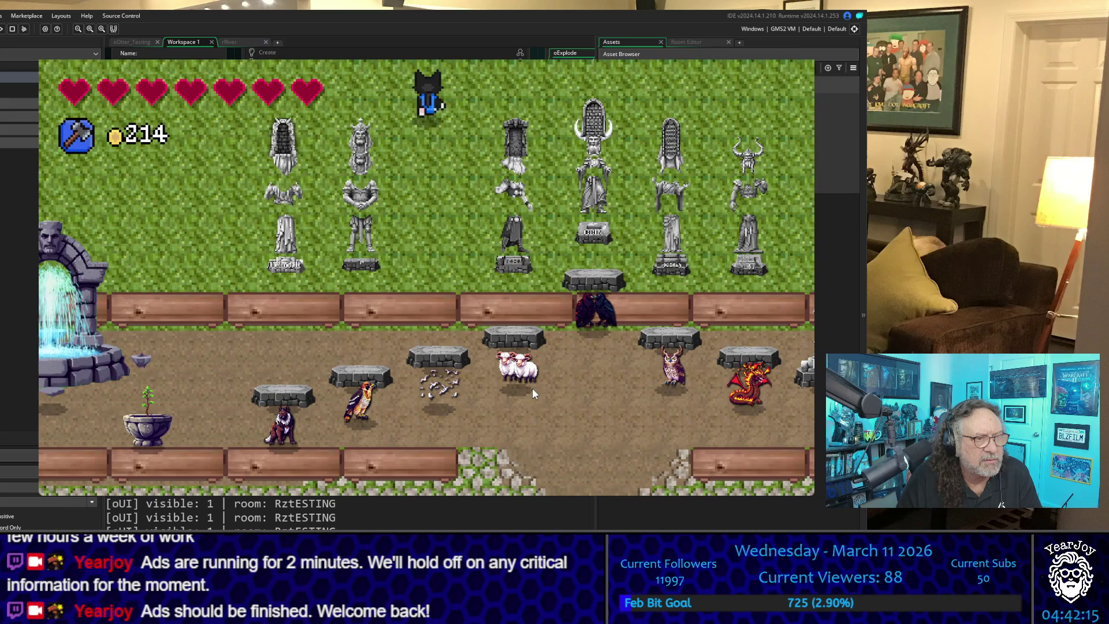
{"action": "key", "text": "s"}
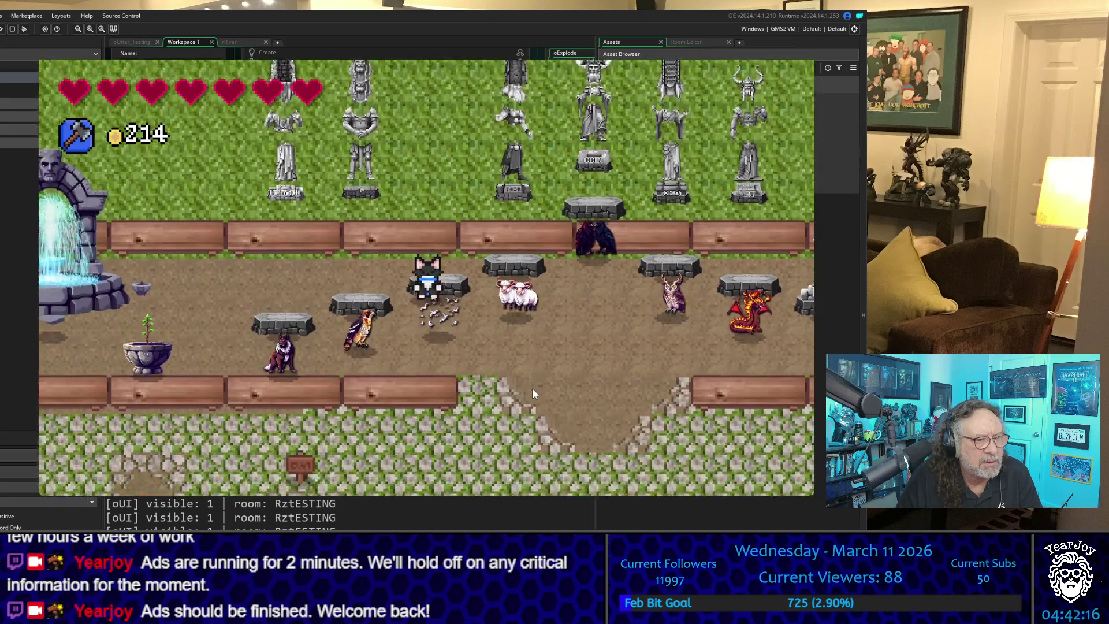
{"action": "key", "text": "a"}
{"action": "key", "text": "a"}
{"action": "key", "text": "w"}
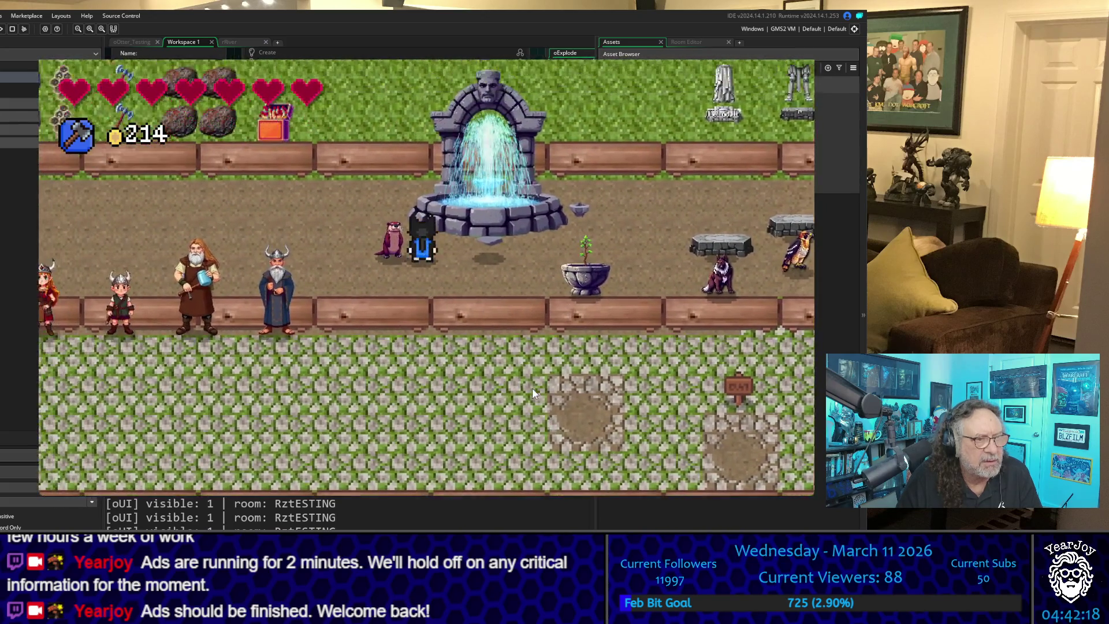
{"action": "key", "text": "d"}
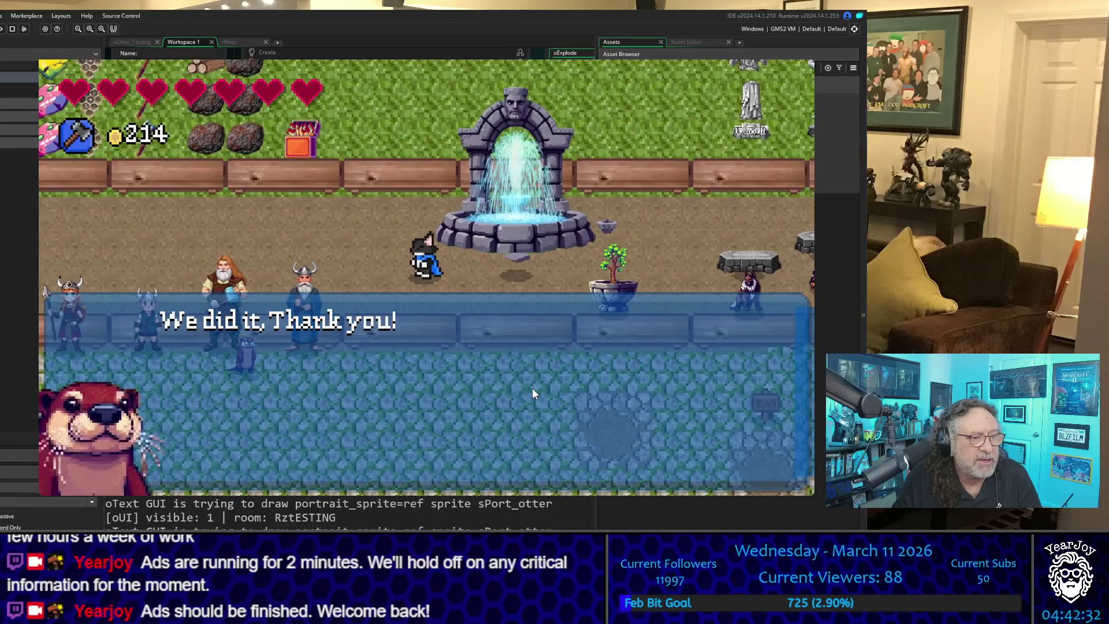
Step: Dismiss the otter's line, walk past the Njoror statue, then down the wall path toward rVillage
{"action": "key", "text": "space"}
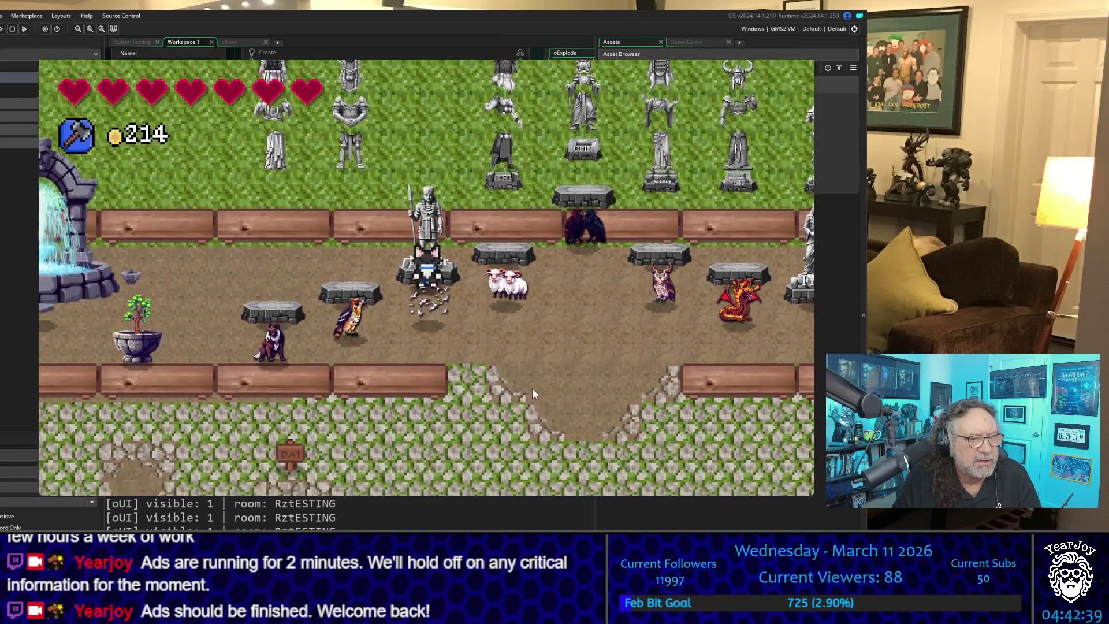
{"action": "key", "text": "Right"}
{"action": "key", "text": "Down"}
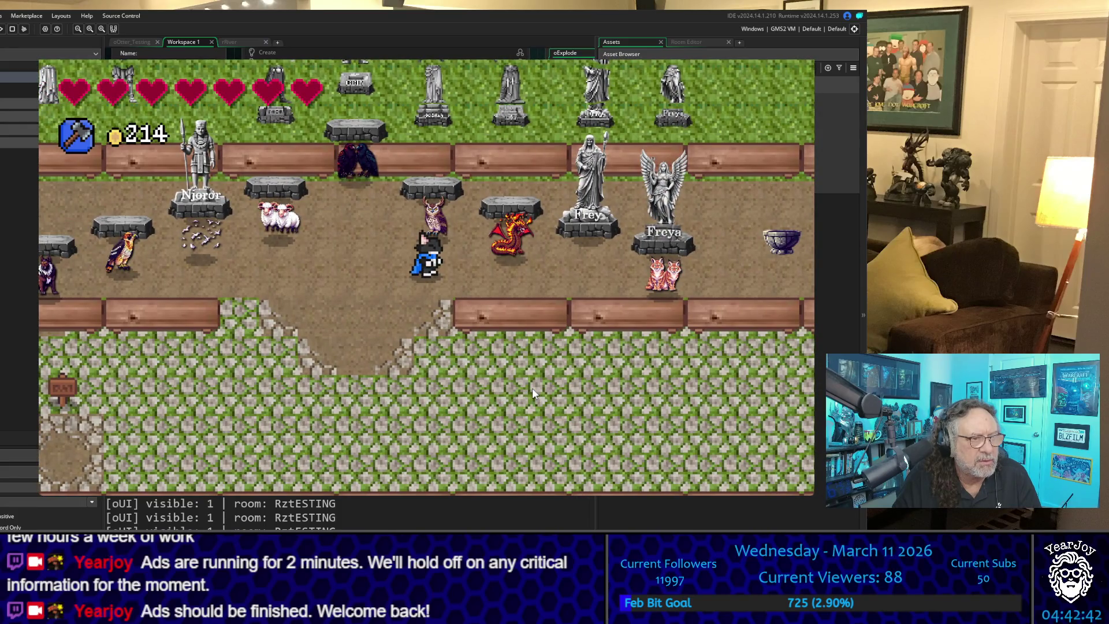
{"action": "key", "text": "Left"}
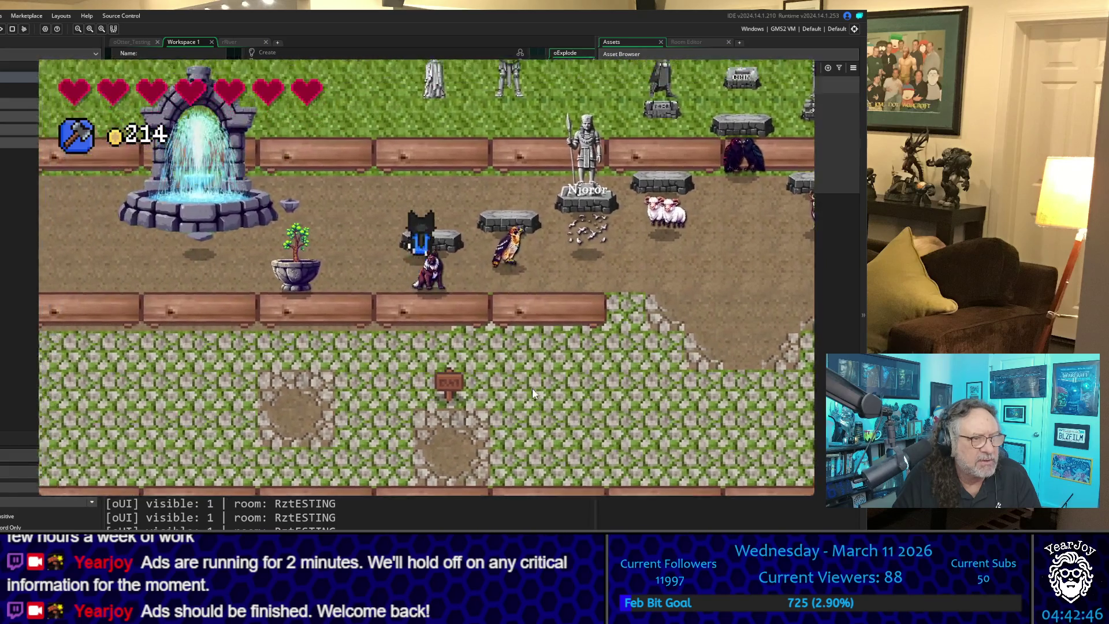
{"action": "key", "text": "Up"}
{"action": "key", "text": "Left"}
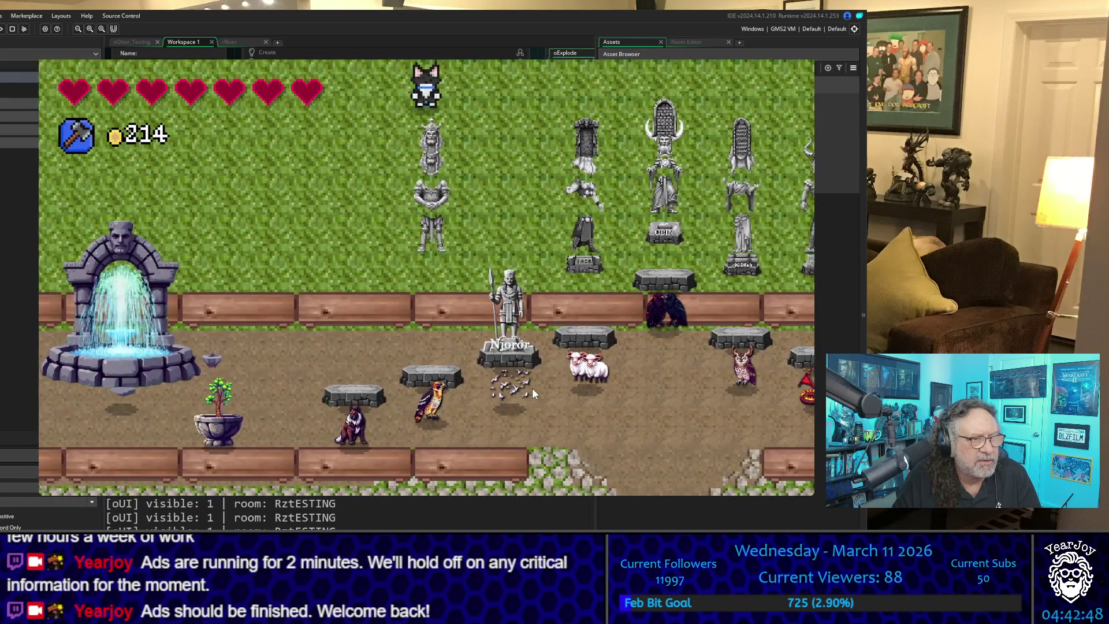
{"action": "key", "text": "Down"}
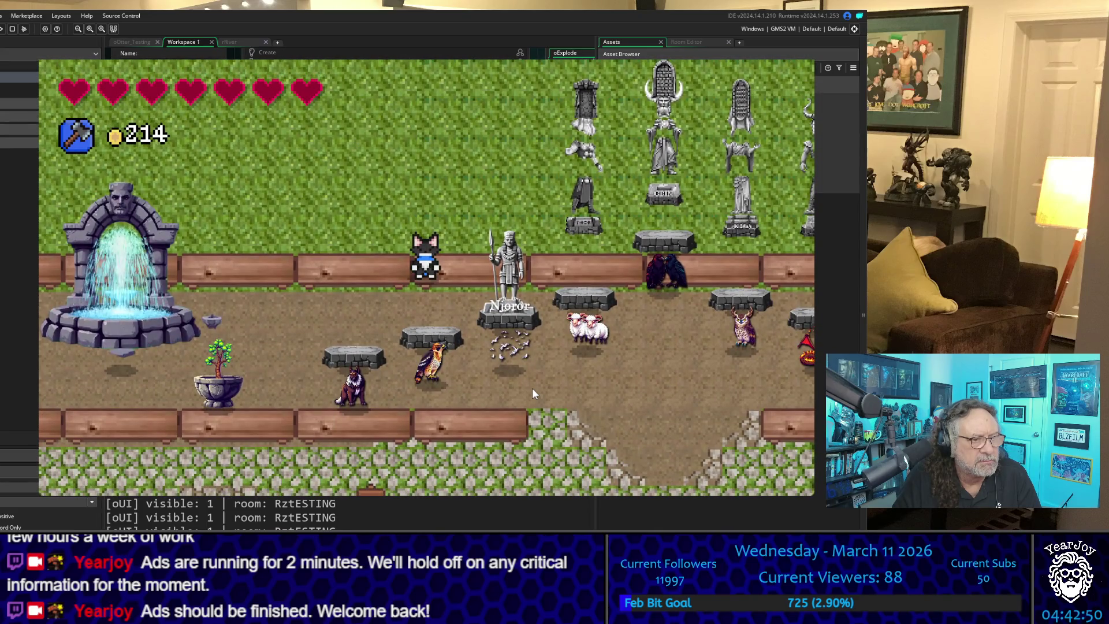
{"action": "key", "text": "Down"}
{"action": "key", "text": "Left"}
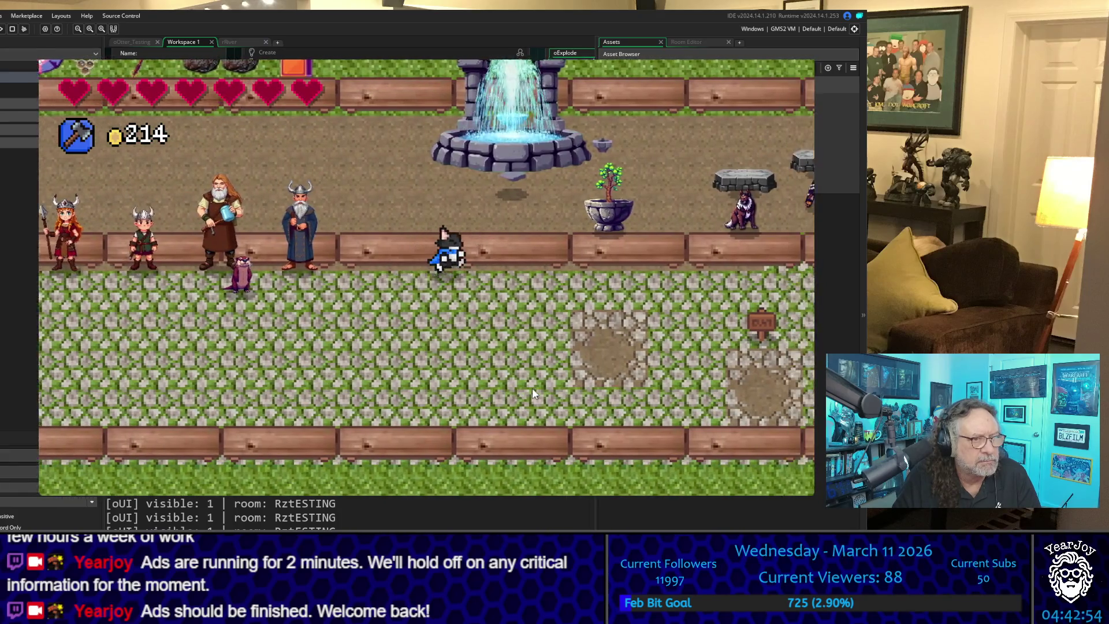
{"action": "key", "text": "Down"}
{"action": "key", "text": "Down"}
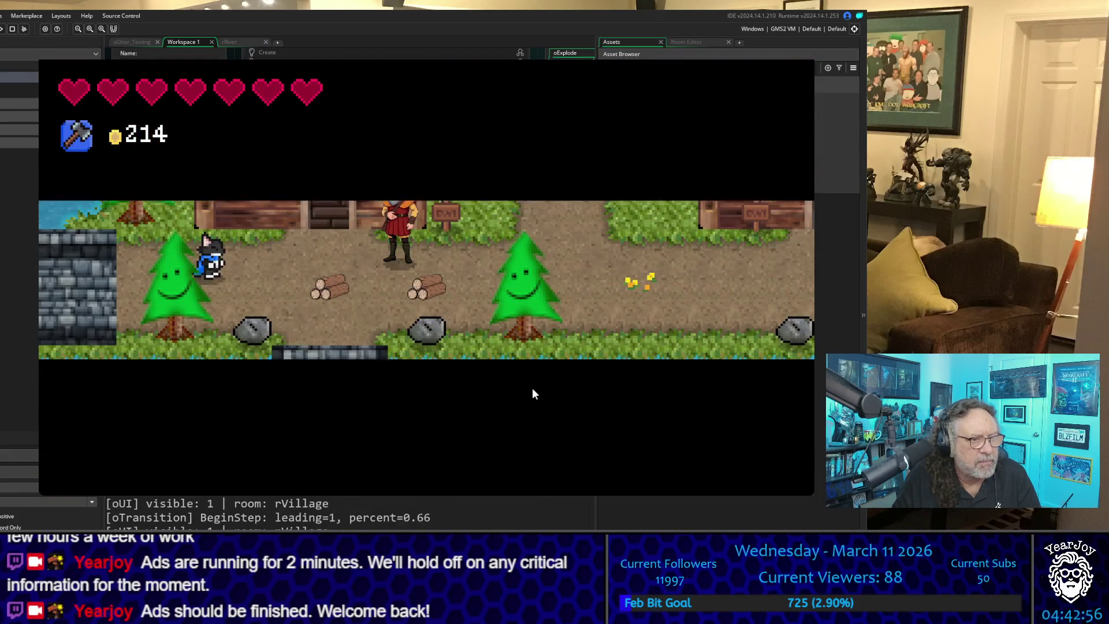
Step: Leave the village by the top exit and talk to the otter beside the fountain
{"action": "key", "text": "Right"}
{"action": "key", "text": "Up"}
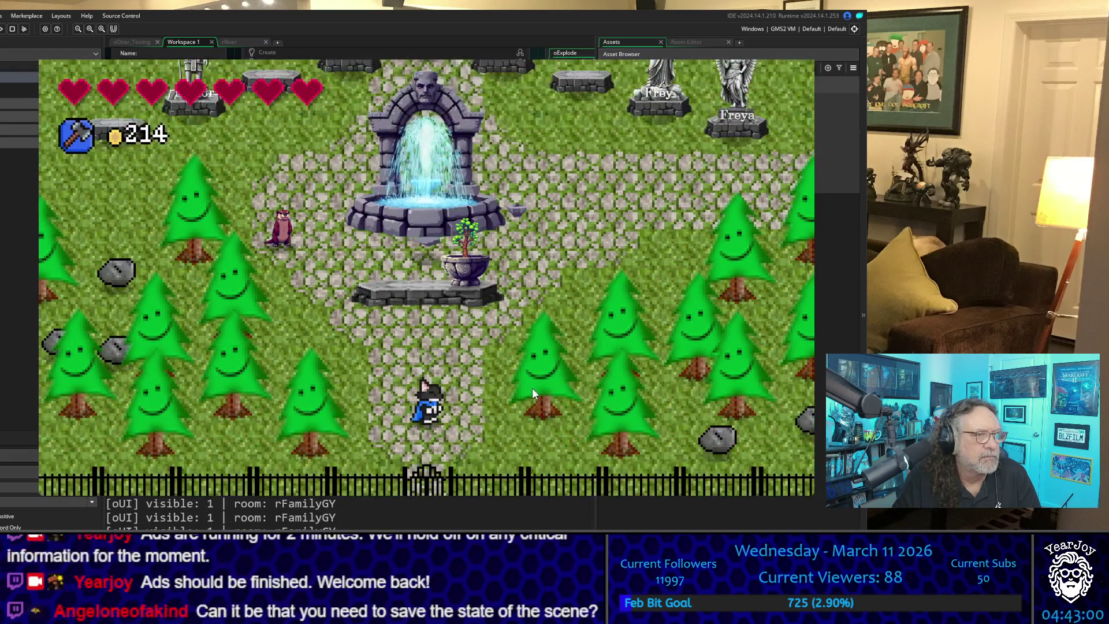
{"action": "key", "text": "Left"}
{"action": "key", "text": "Up"}
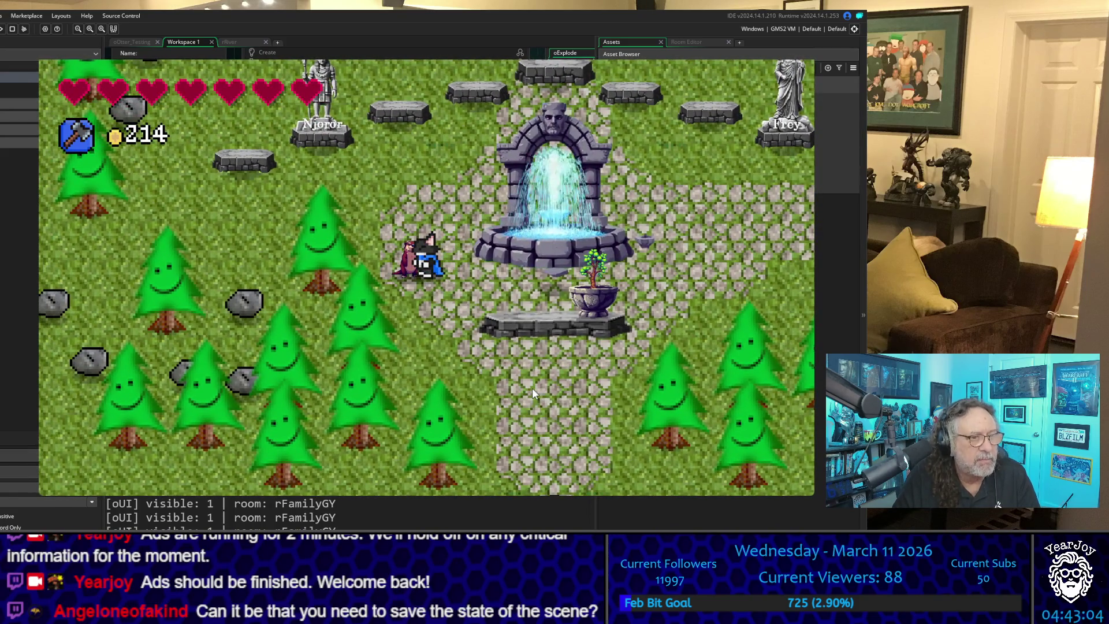
{"action": "key", "text": "e"}
{"action": "key", "text": "e"}
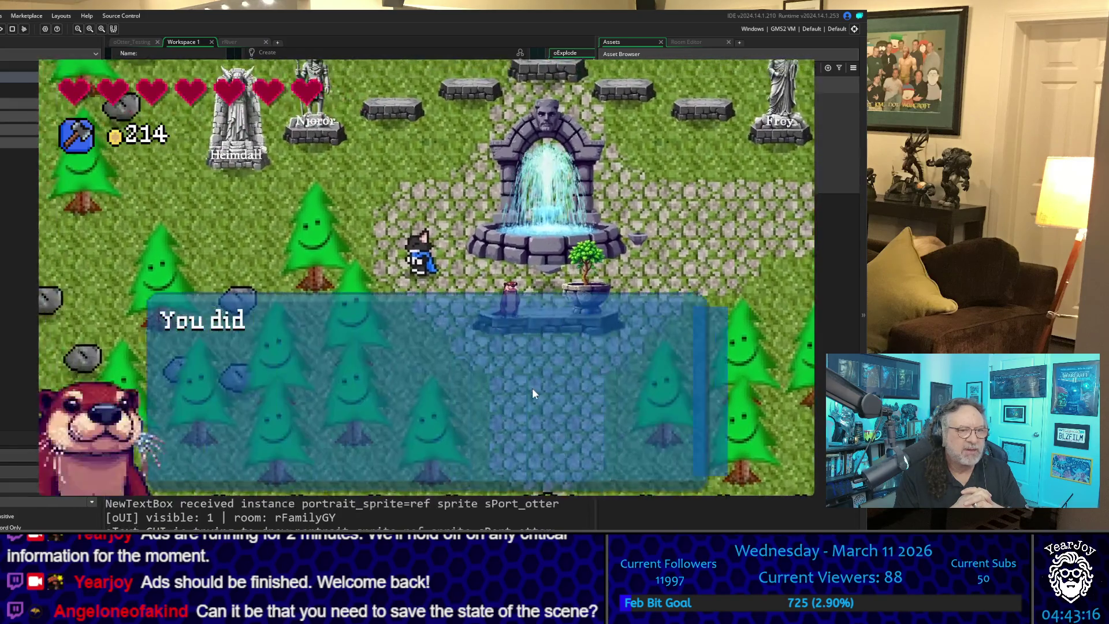
Step: Read through the otter's Tyr, Heimdall and Thor repair messages
{"action": "key", "text": "space"}
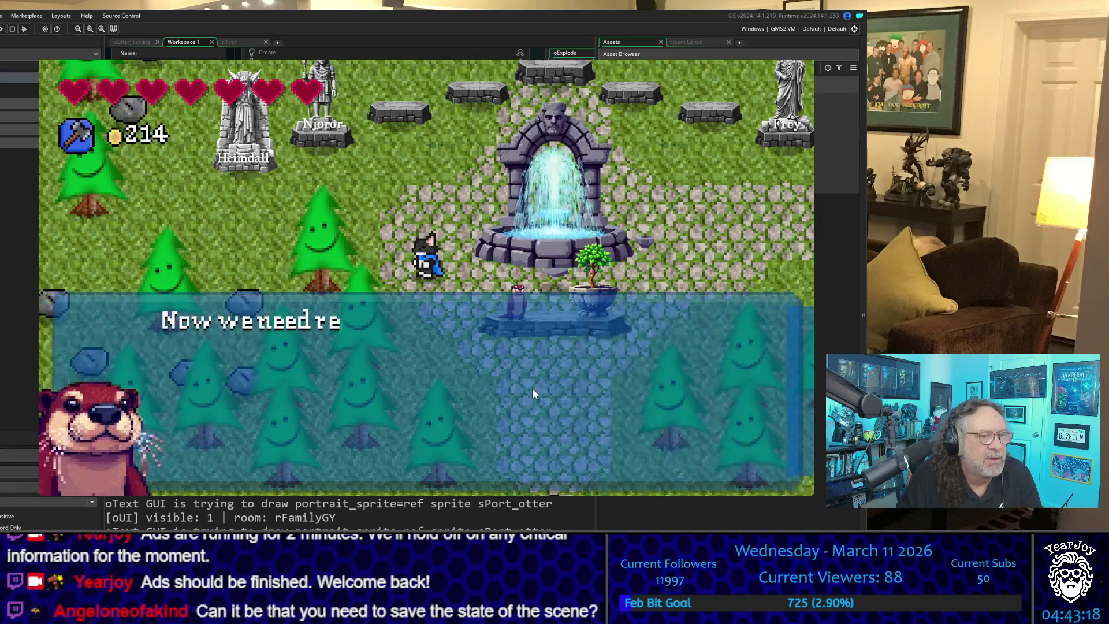
{"action": "key", "text": "space"}
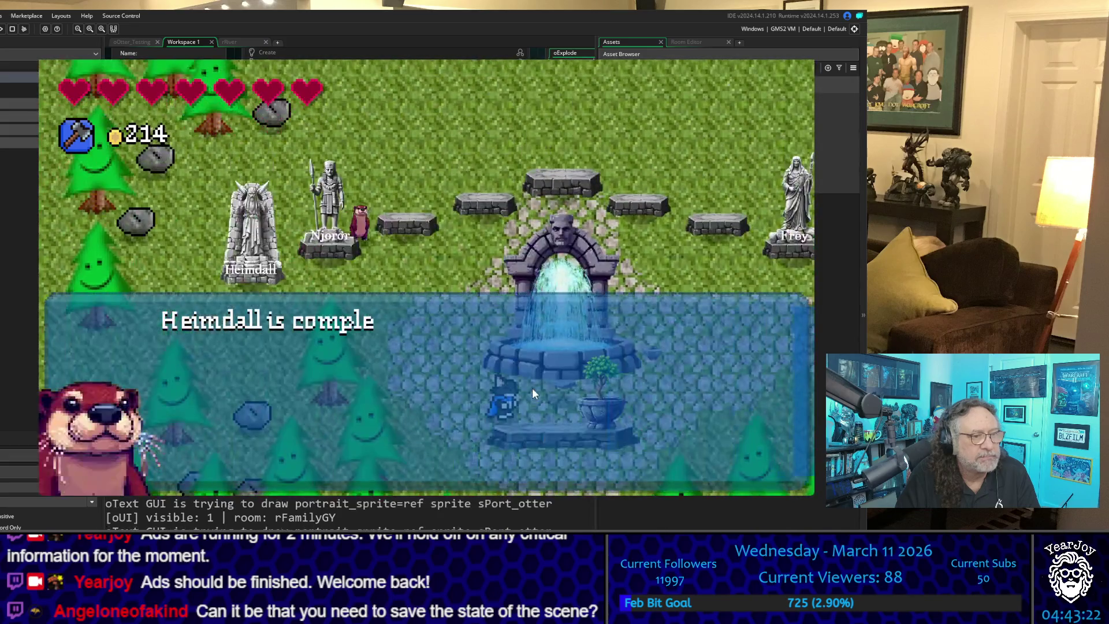
{"action": "key", "text": "space"}
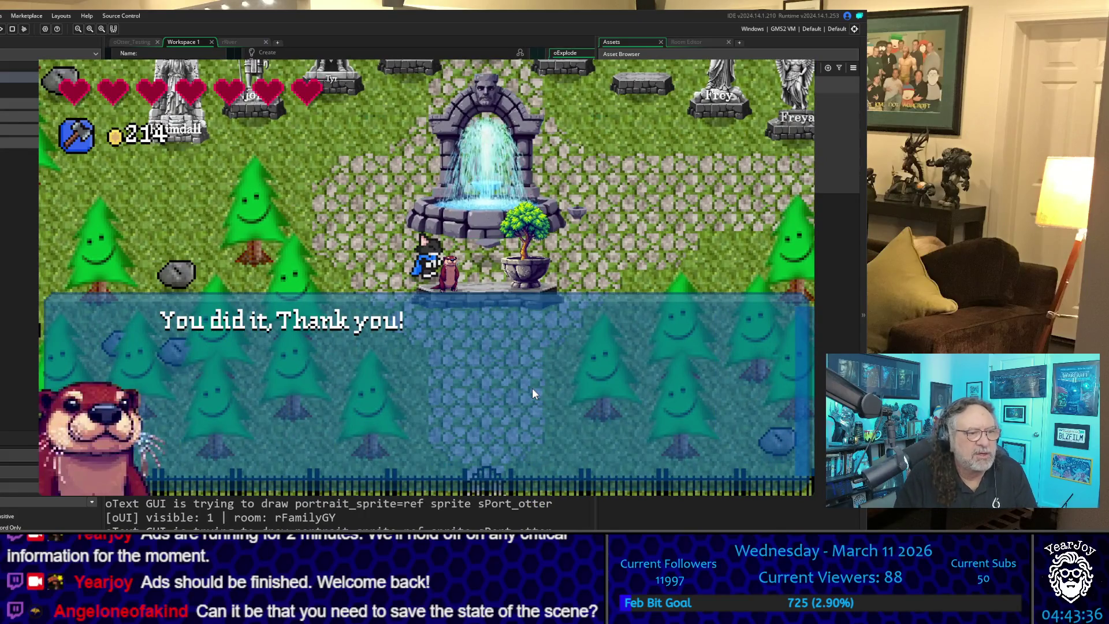
{"action": "key", "text": "space"}
{"action": "key", "text": "space"}
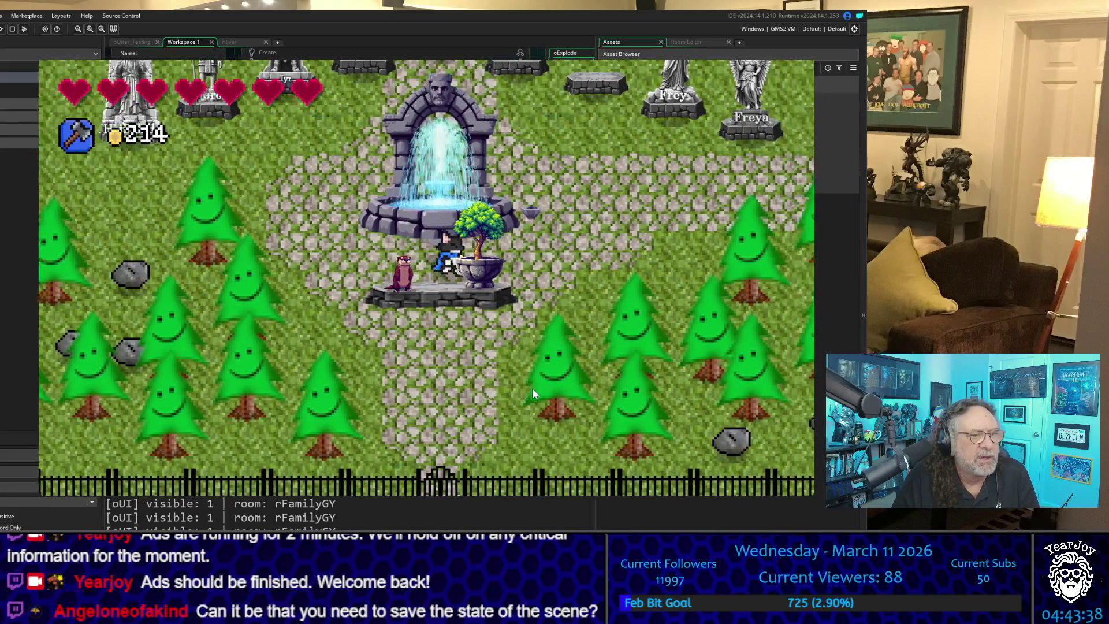
Step: Walk onto the empty centre pedestal, then out the graveyard's upper-left exit
{"action": "key", "text": "Right"}
{"action": "key", "text": "Up"}
{"action": "key", "text": "Left"}
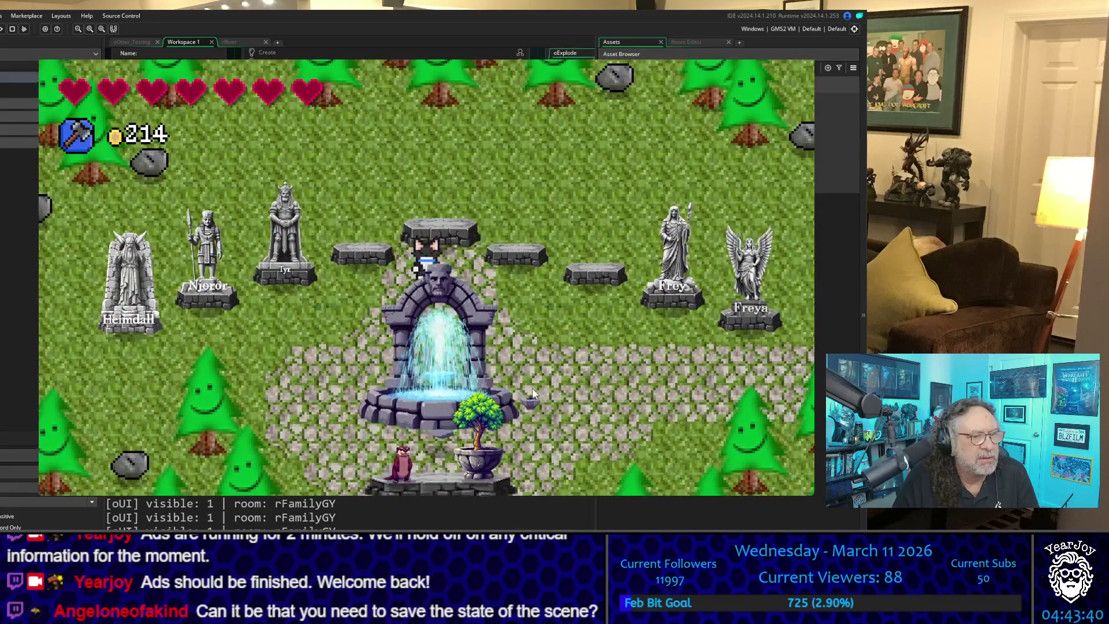
{"action": "key", "text": "Left"}
{"action": "key", "text": "Down"}
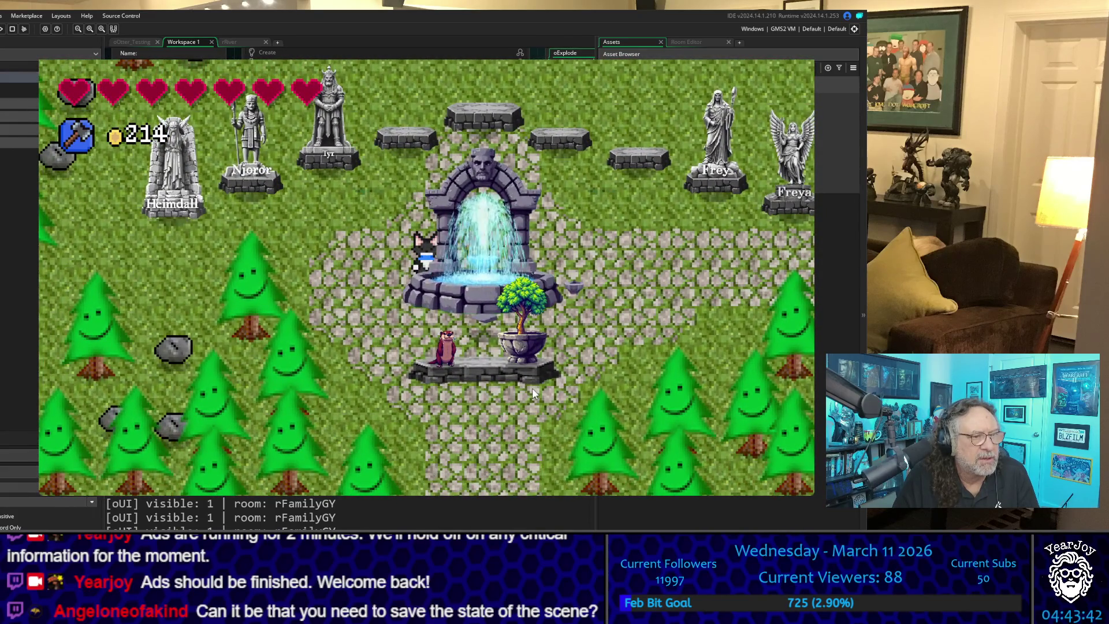
{"action": "key", "text": "Left"}
{"action": "key", "text": "Up"}
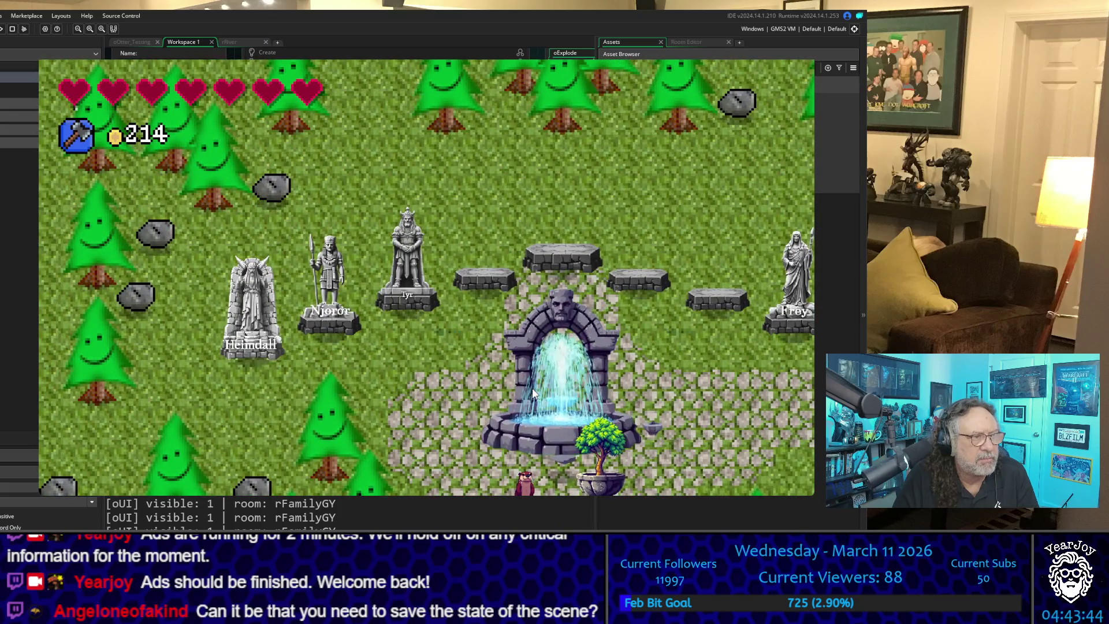
{"action": "key", "text": "Down"}
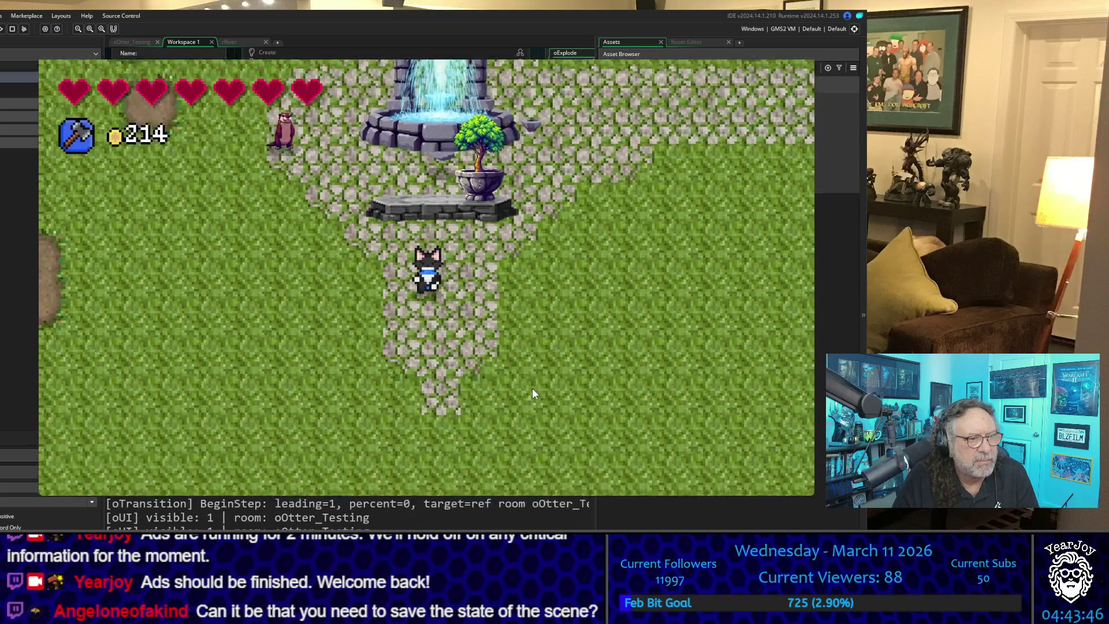
Step: Walk right and down to the statue rows, then up and left across them to the chest
{"action": "key", "text": "Right"}
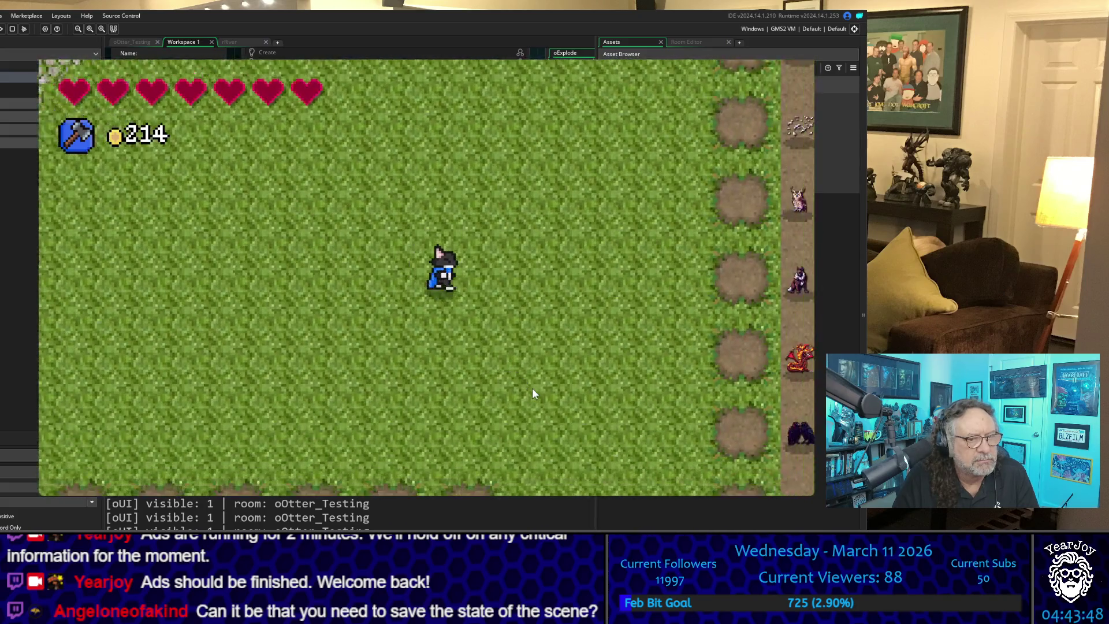
{"action": "key", "text": "Down"}
{"action": "key", "text": "Down"}
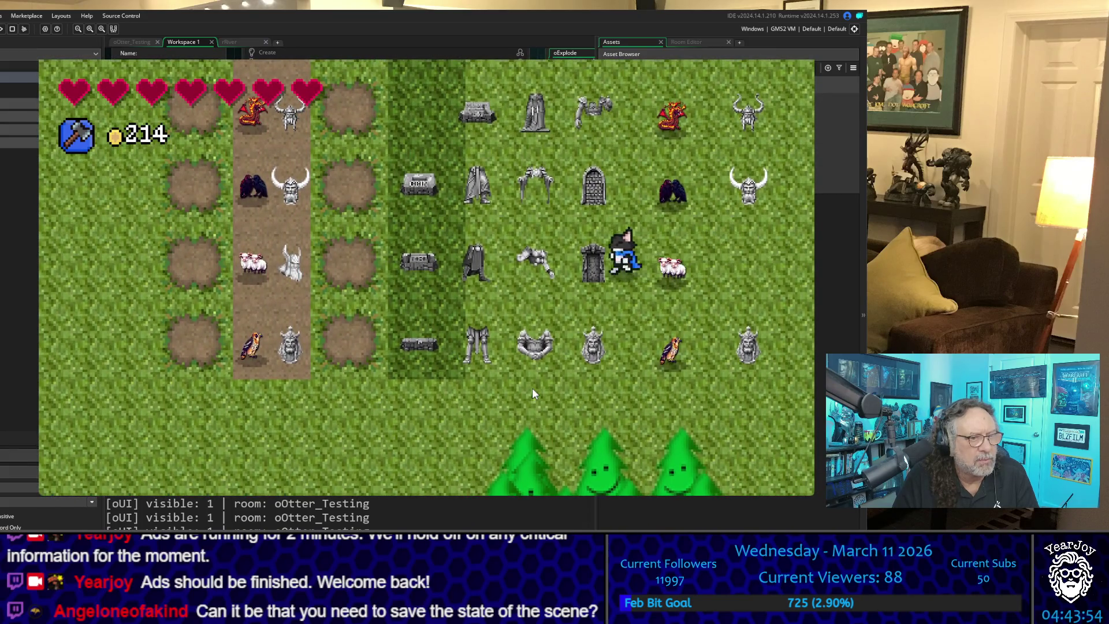
{"action": "key", "text": "Left"}
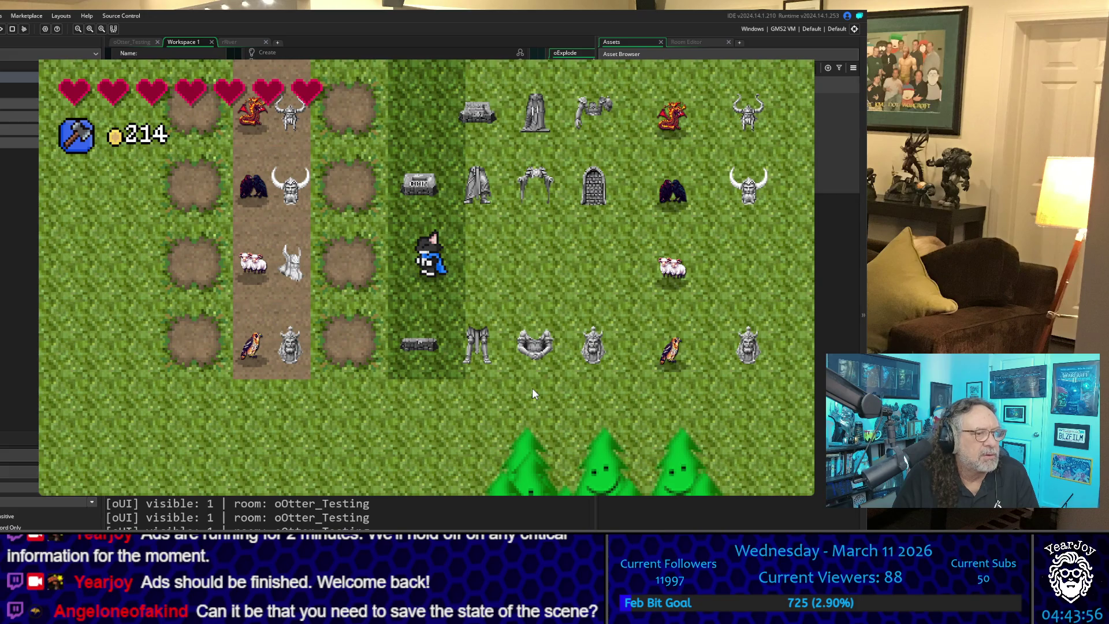
{"action": "key", "text": "Right"}
{"action": "key", "text": "Up"}
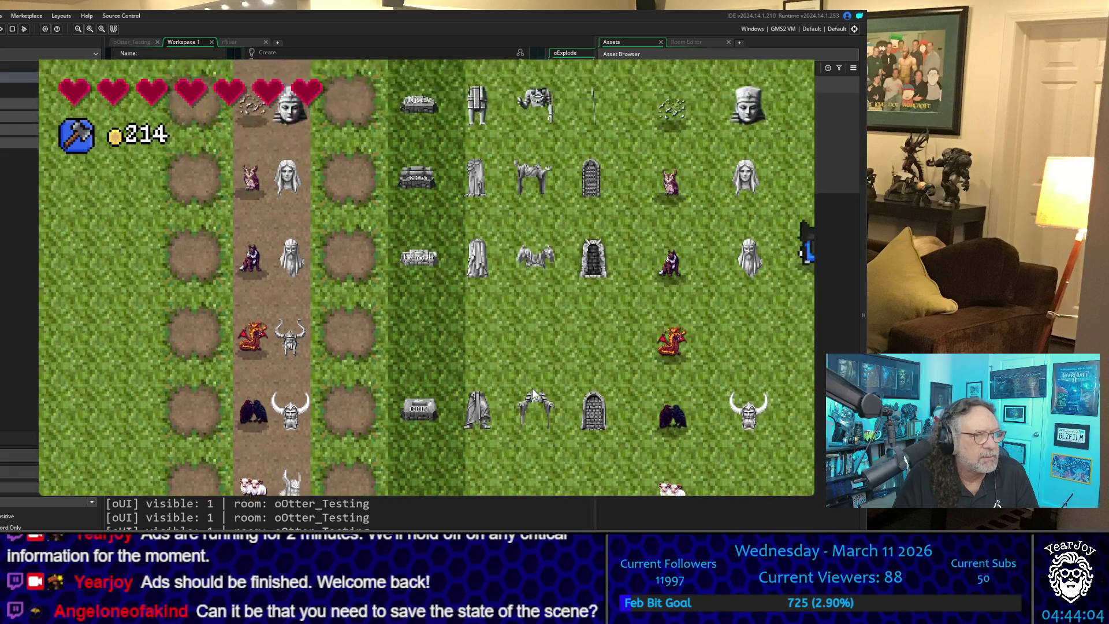
{"action": "key", "text": "Left"}
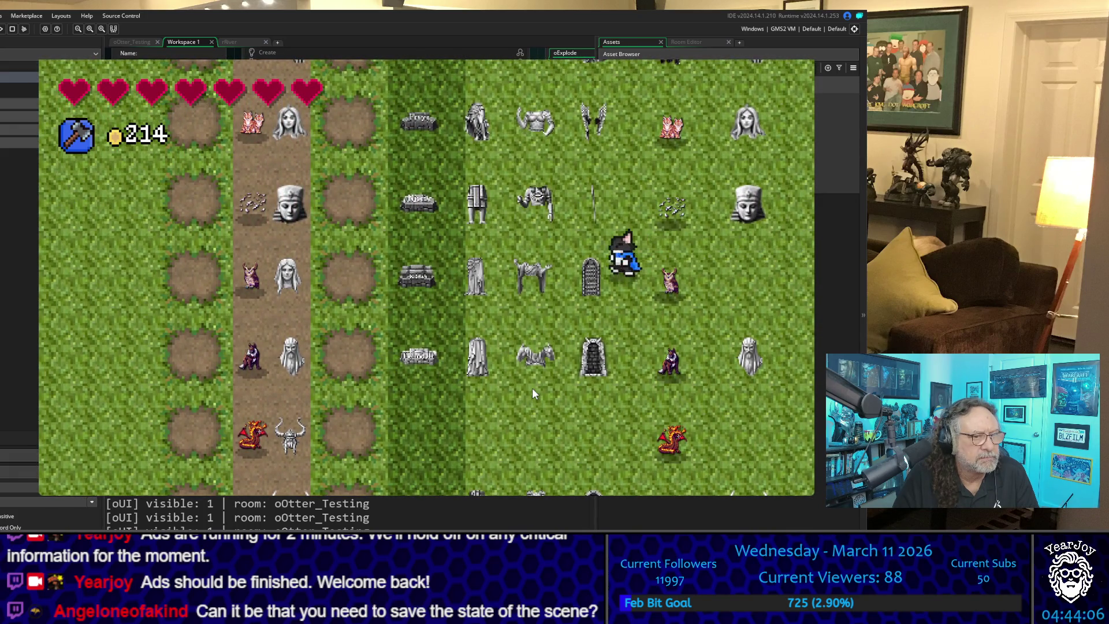
{"action": "key", "text": "Left"}
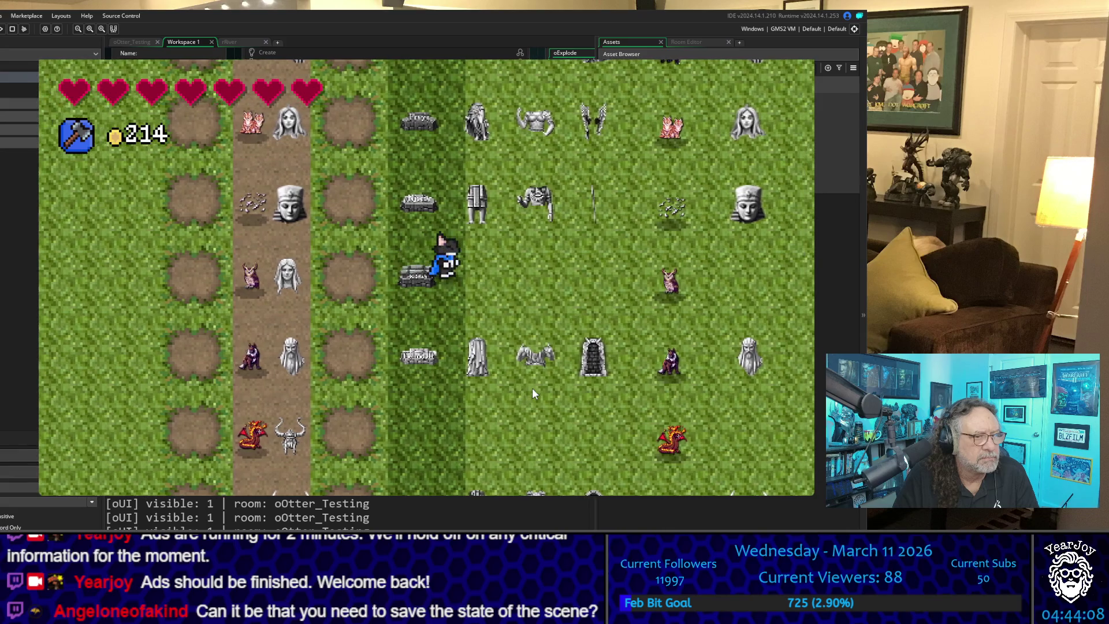
Step: Walk down to the lower rows, then up past the monster rows to the otter and Viking
{"action": "key", "text": "Right"}
{"action": "key", "text": "Down"}
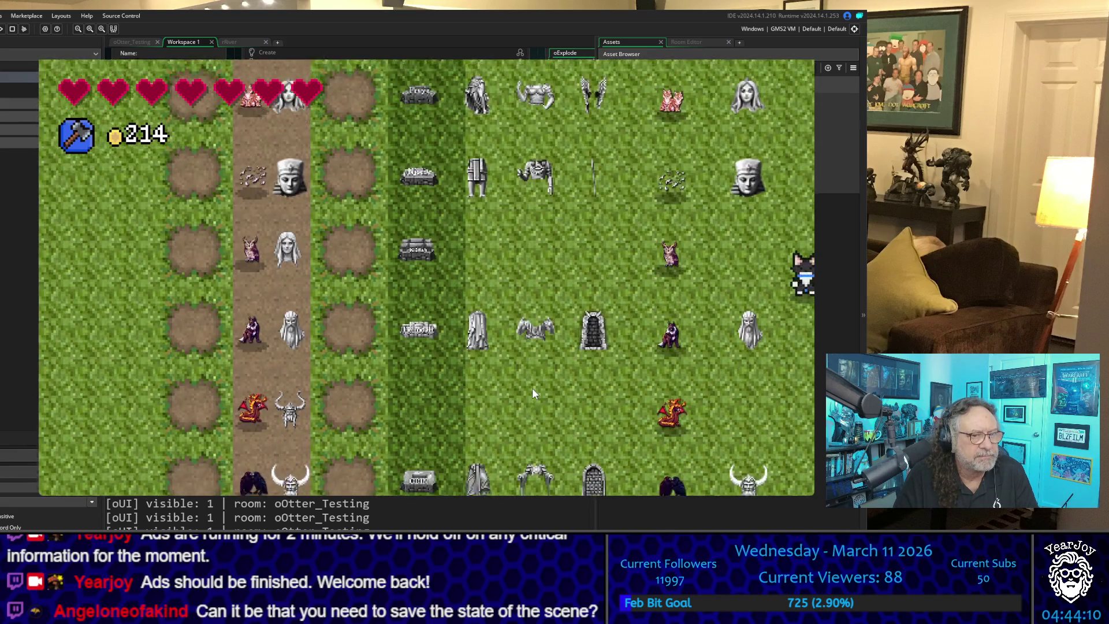
{"action": "key", "text": "Left"}
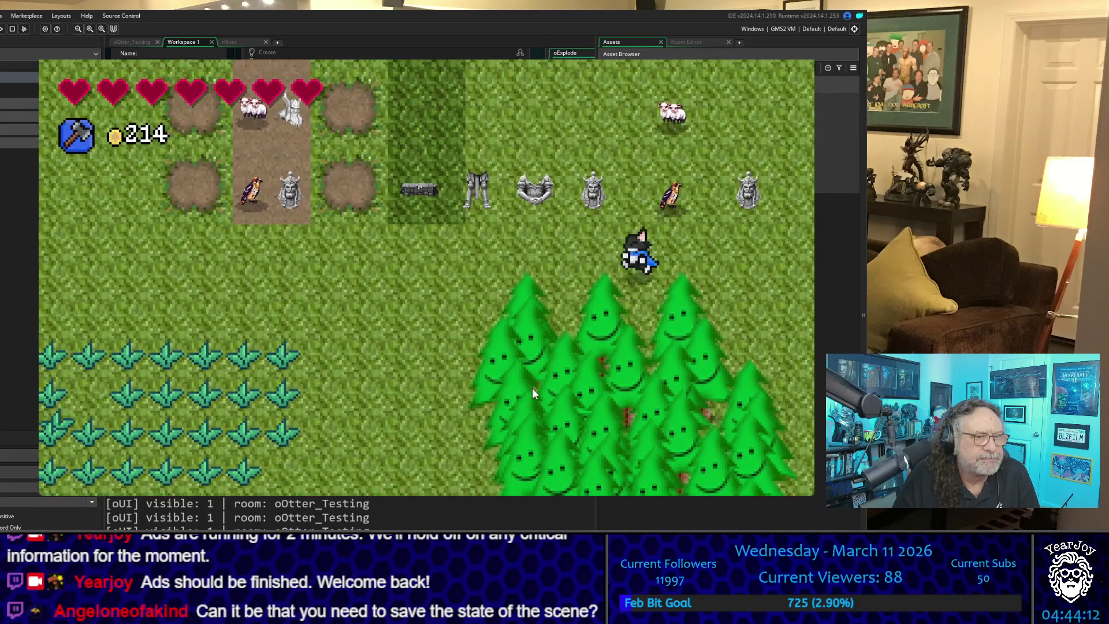
{"action": "key", "text": "Left"}
{"action": "key", "text": "Up"}
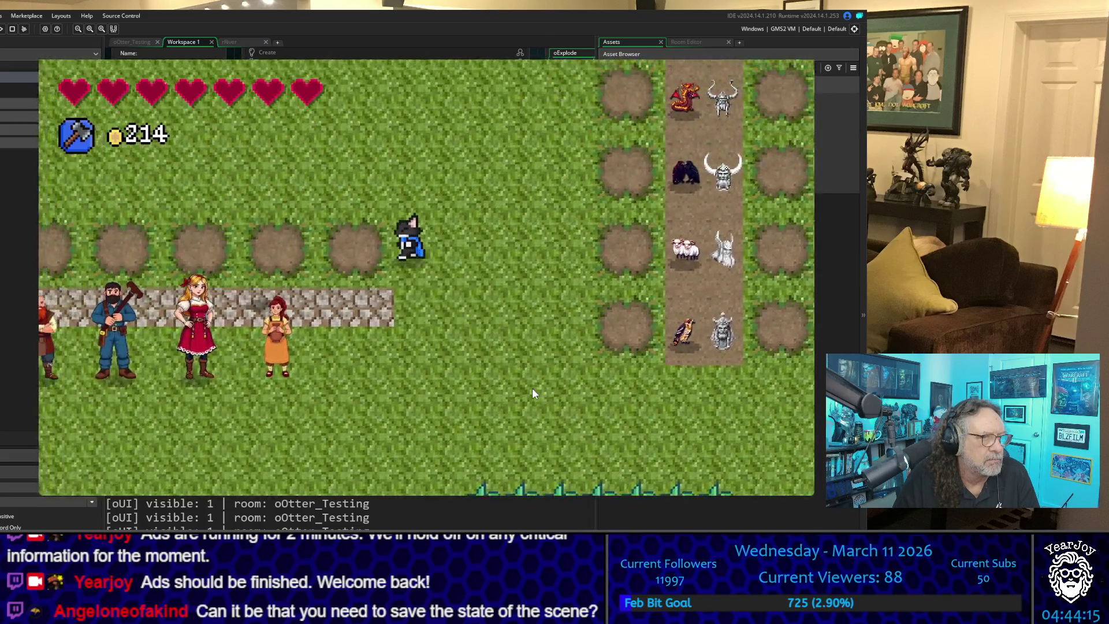
{"action": "key", "text": "Up"}
{"action": "key", "text": "Left"}
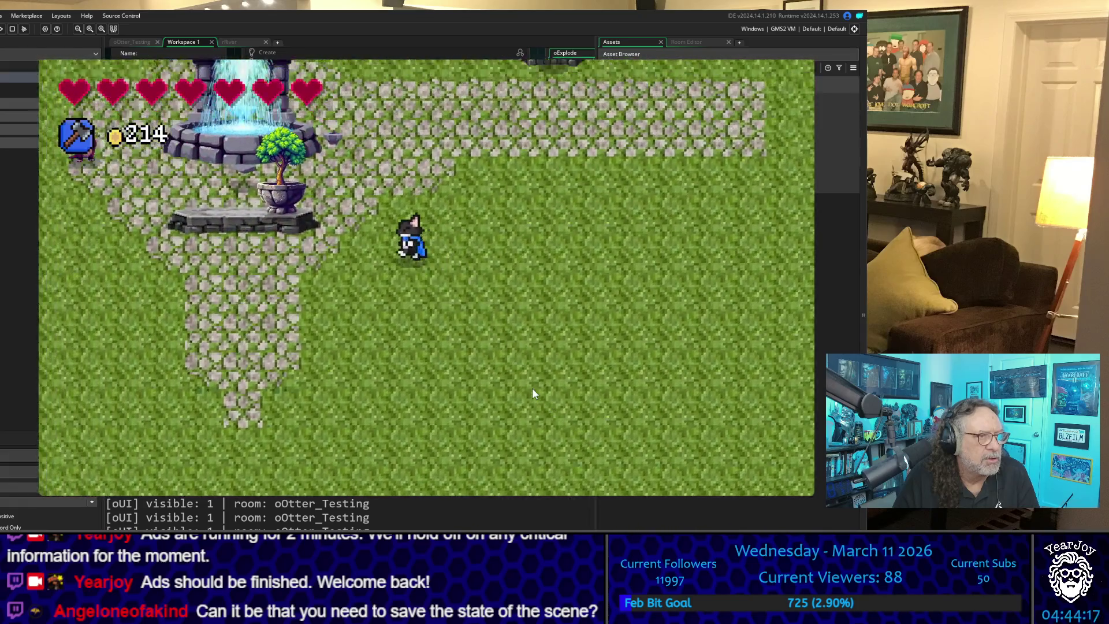
{"action": "key", "text": "Left"}
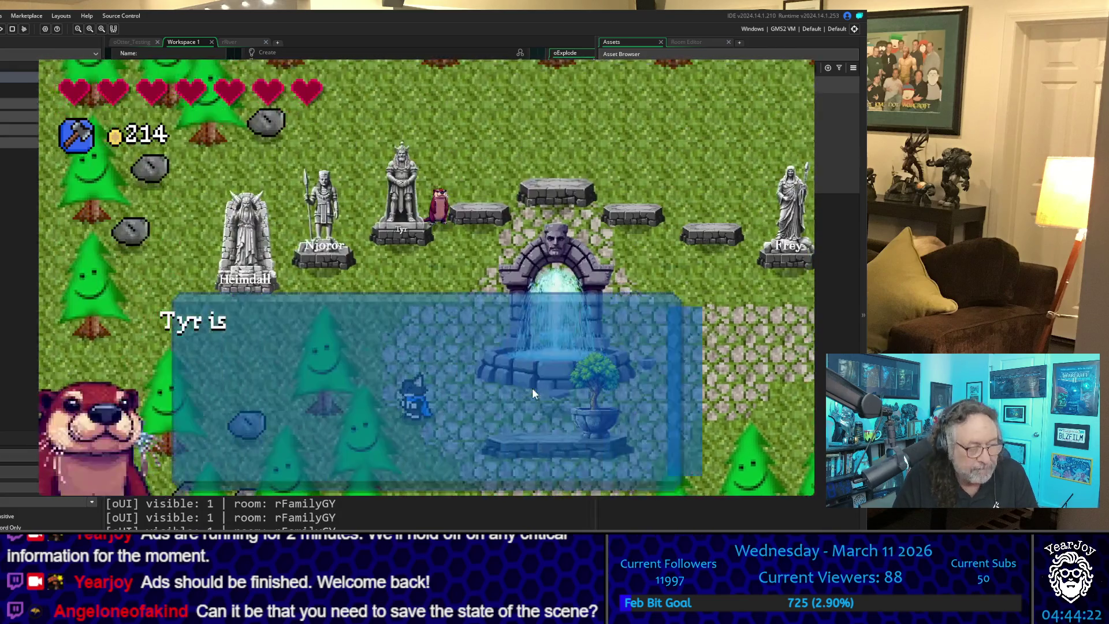
Step: Page through the otter's dialogue until it hands out the Frigga's Altar repair quest
{"action": "key", "text": "space"}
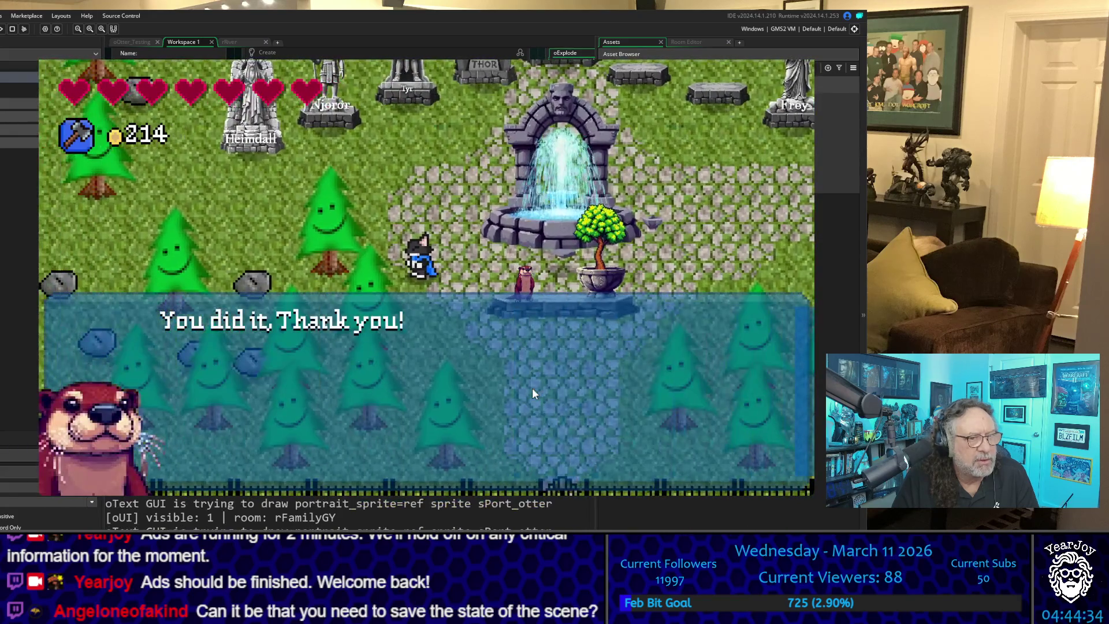
{"action": "key", "text": "space"}
{"action": "key", "text": "space"}
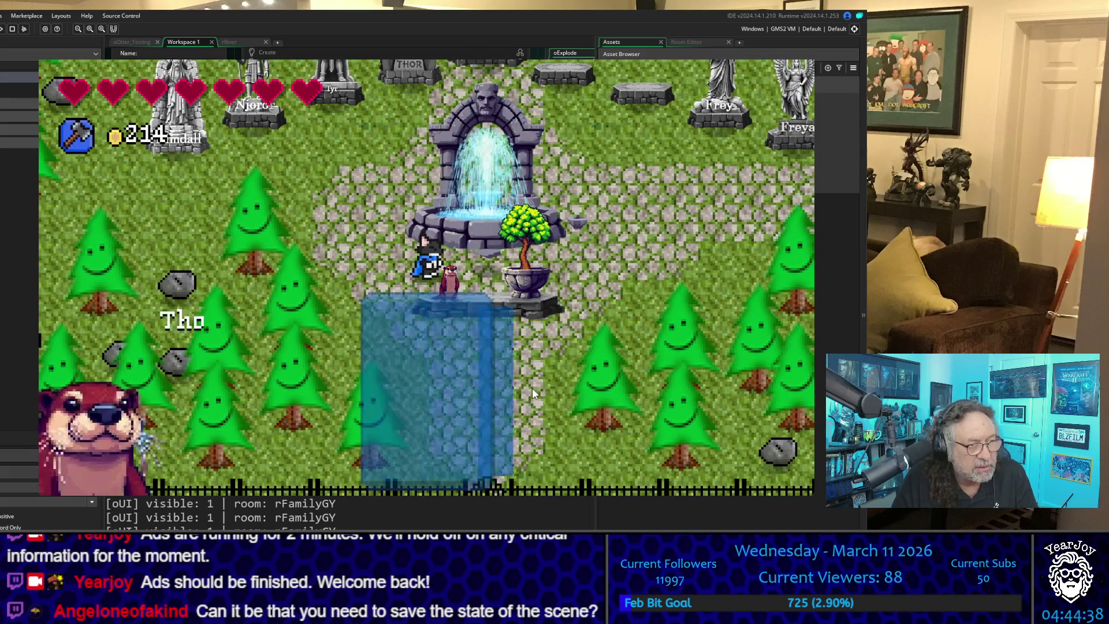
{"action": "key", "text": "space"}
{"action": "key", "text": "space"}
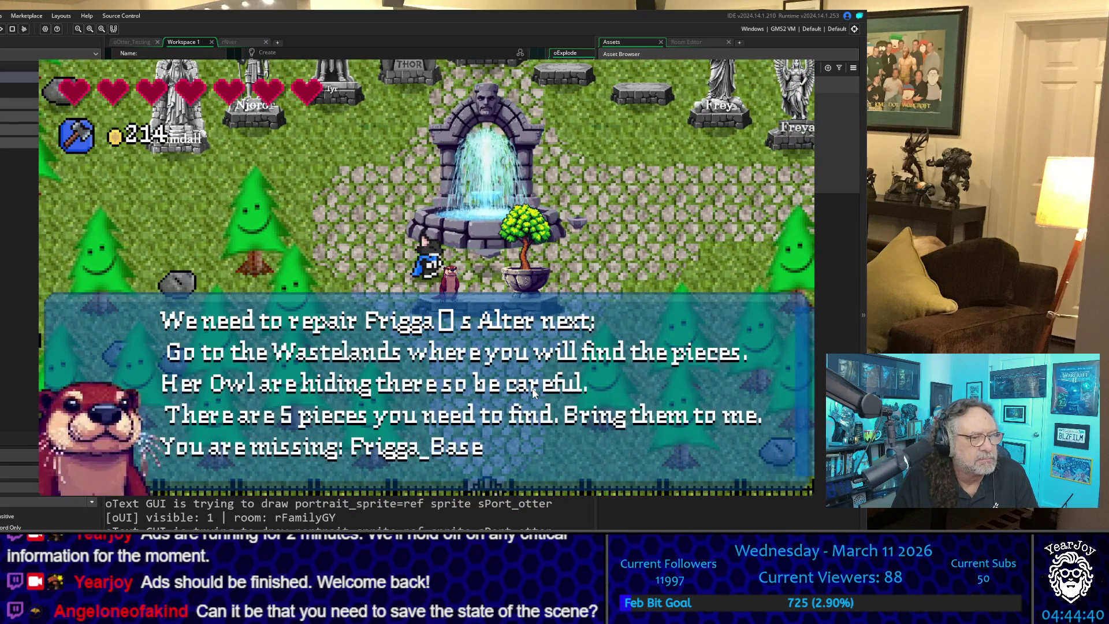
{"action": "key", "text": "space"}
Step: Walk the player left and up out of rFamilyGY until the screen fades to black
{"action": "key", "text": "Left"}
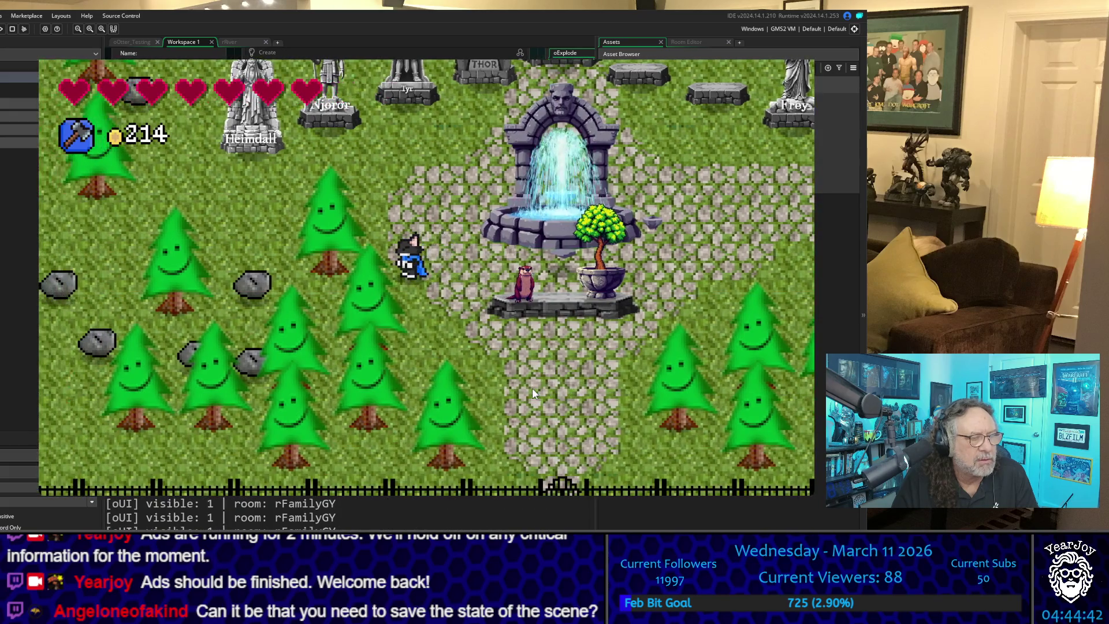
{"action": "key", "text": "Left"}
{"action": "key", "text": "Up"}
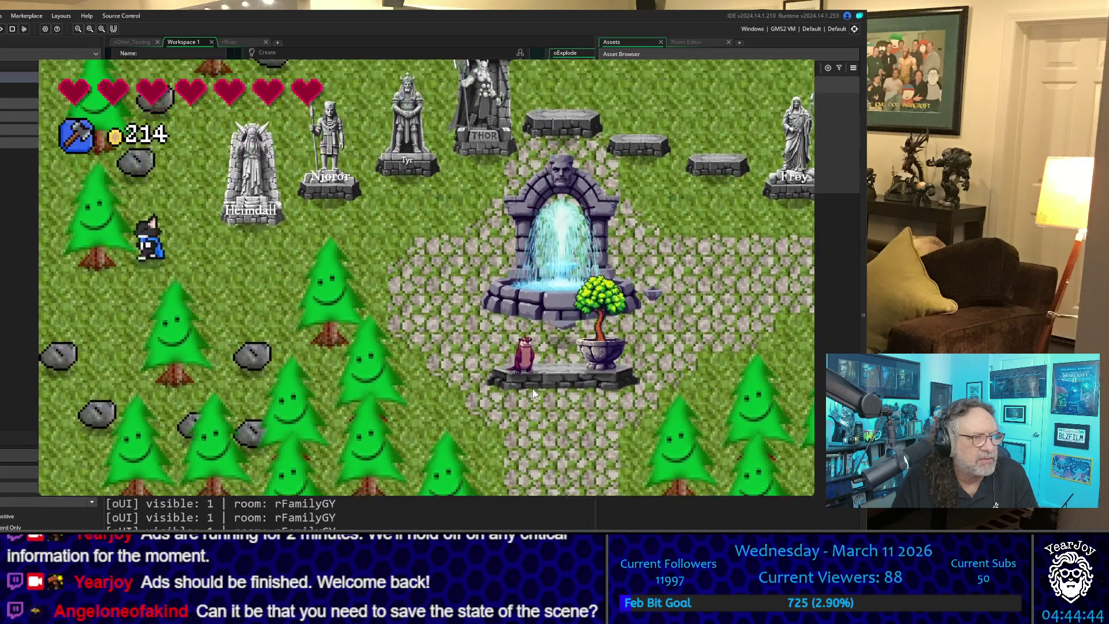
{"action": "key", "text": "Up"}
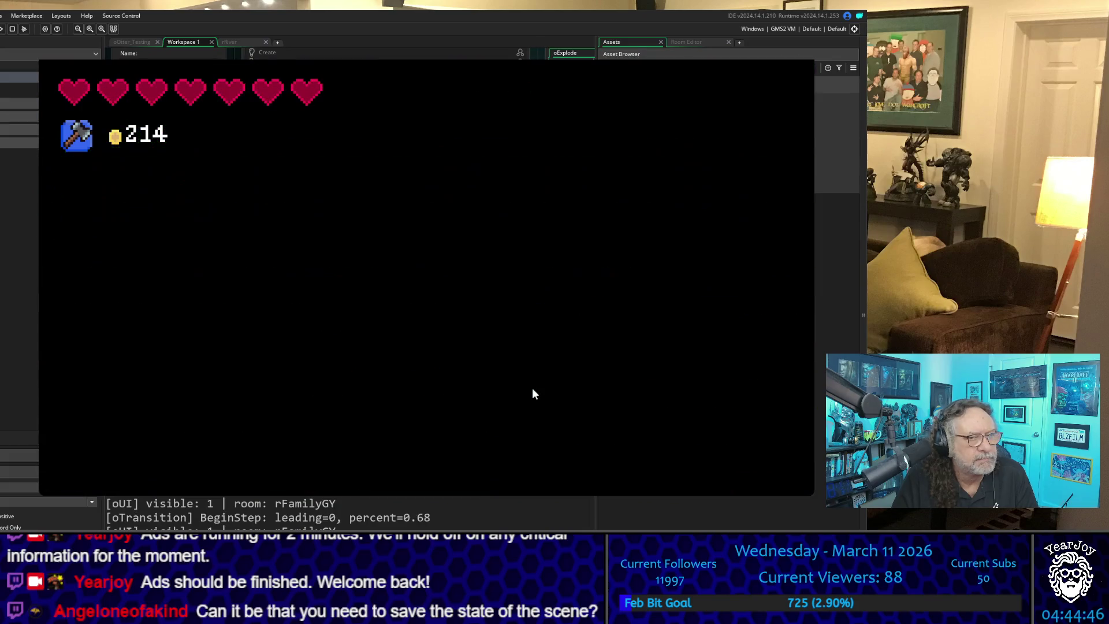
Step: Walk the player up and down the oOtter_Testing statue rows, then back toward the fountain
{"action": "key", "text": "Right"}
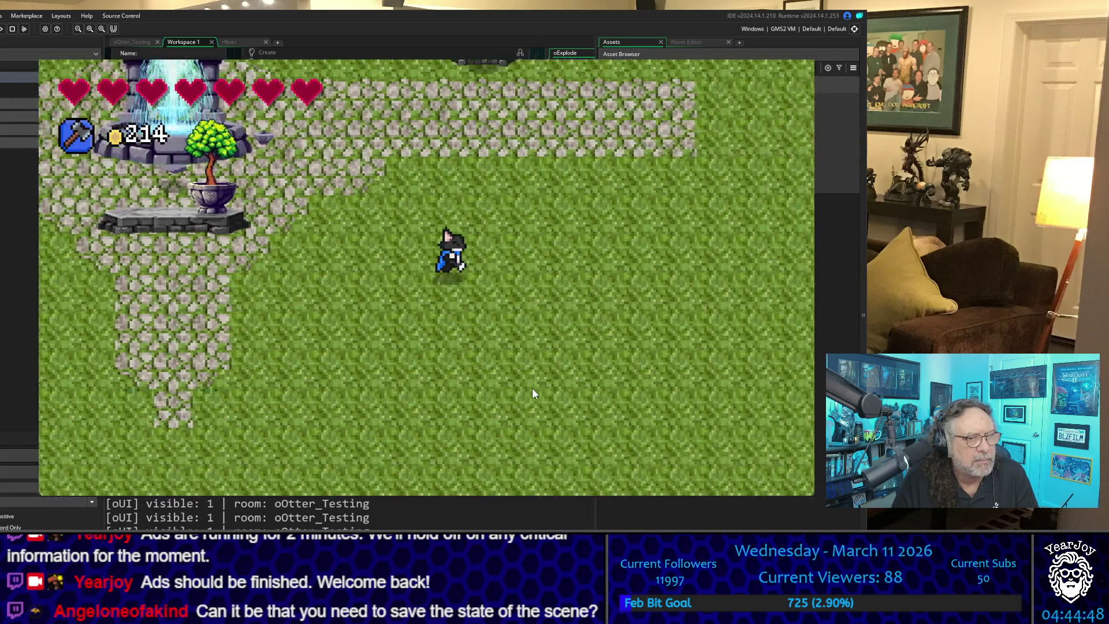
{"action": "key", "text": "Up"}
{"action": "key", "text": "Up"}
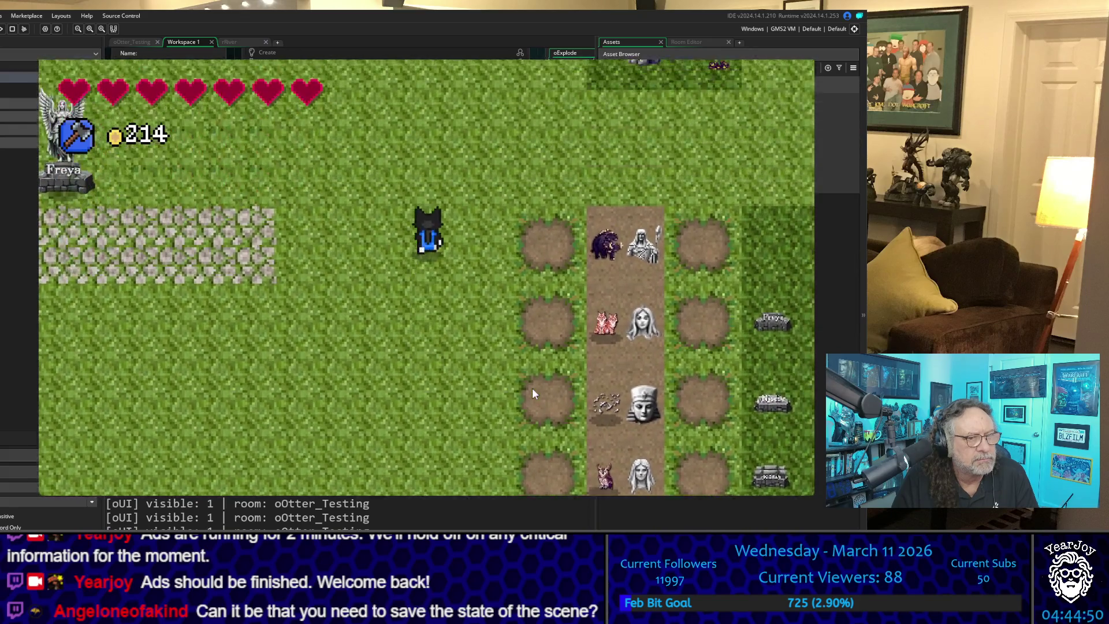
{"action": "key", "text": "Right"}
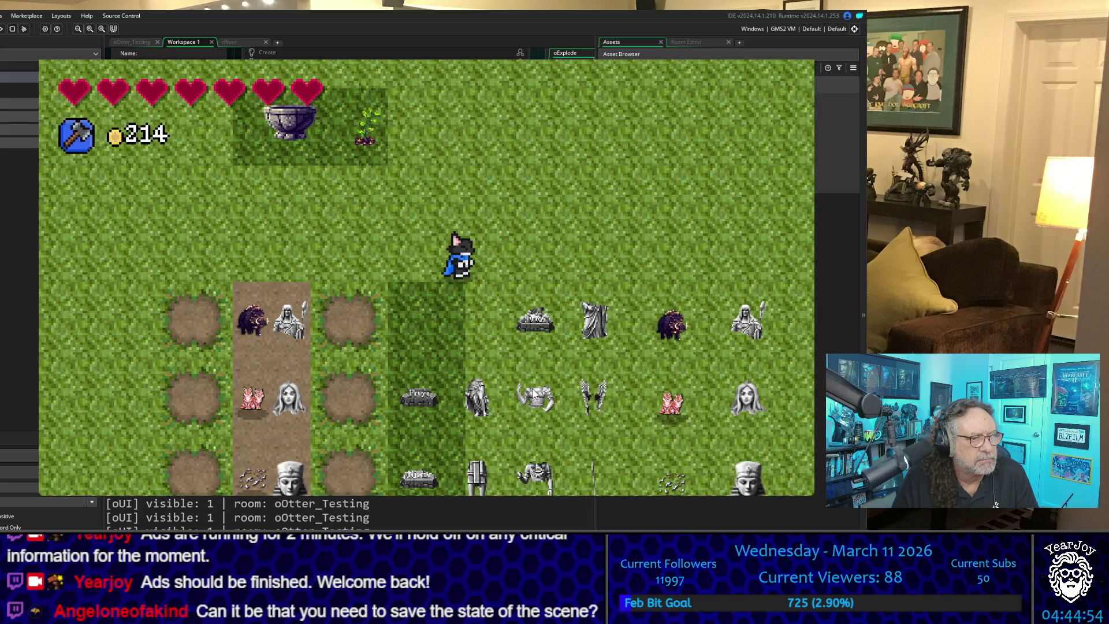
{"action": "key", "text": "Down"}
{"action": "key", "text": "Up"}
{"action": "key", "text": "Up"}
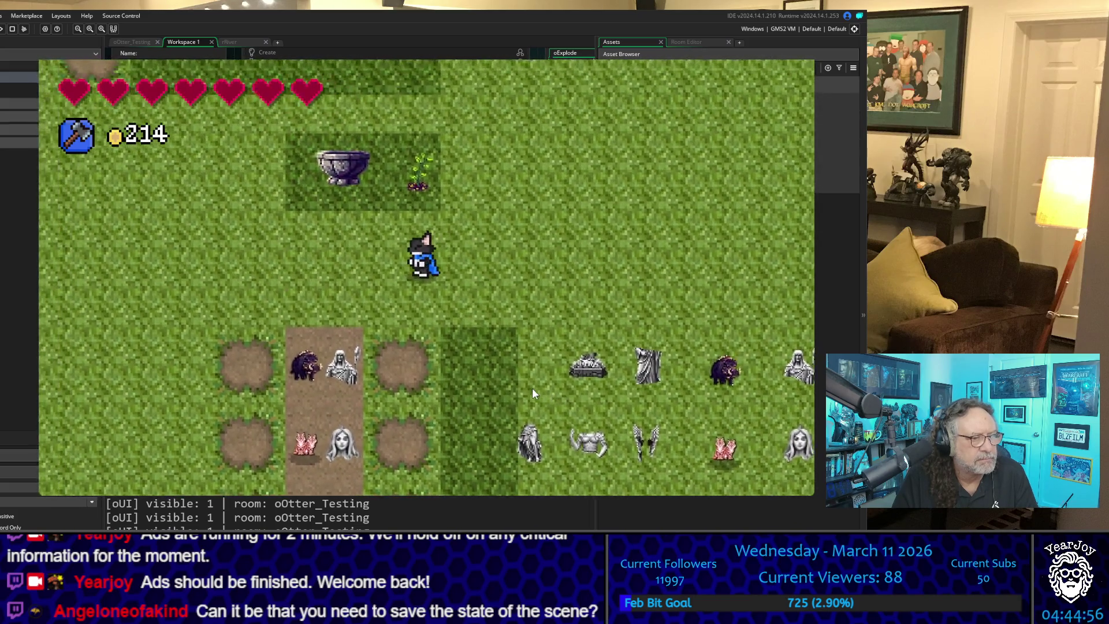
{"action": "key", "text": "Down"}
{"action": "key", "text": "Left"}
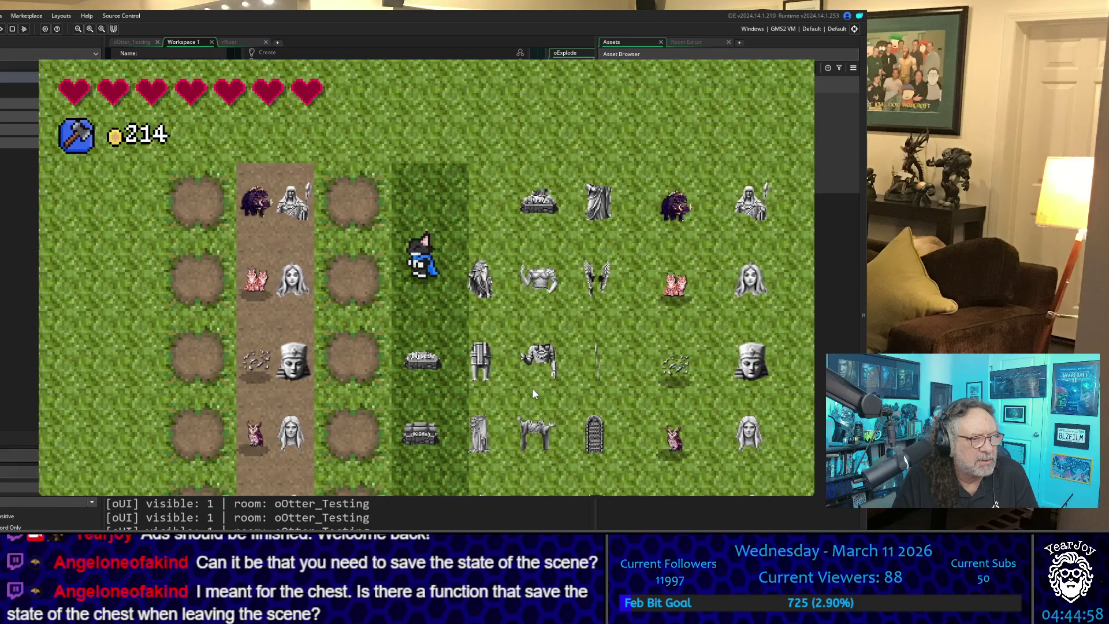
{"action": "key", "text": "Up"}
{"action": "key", "text": "Right"}
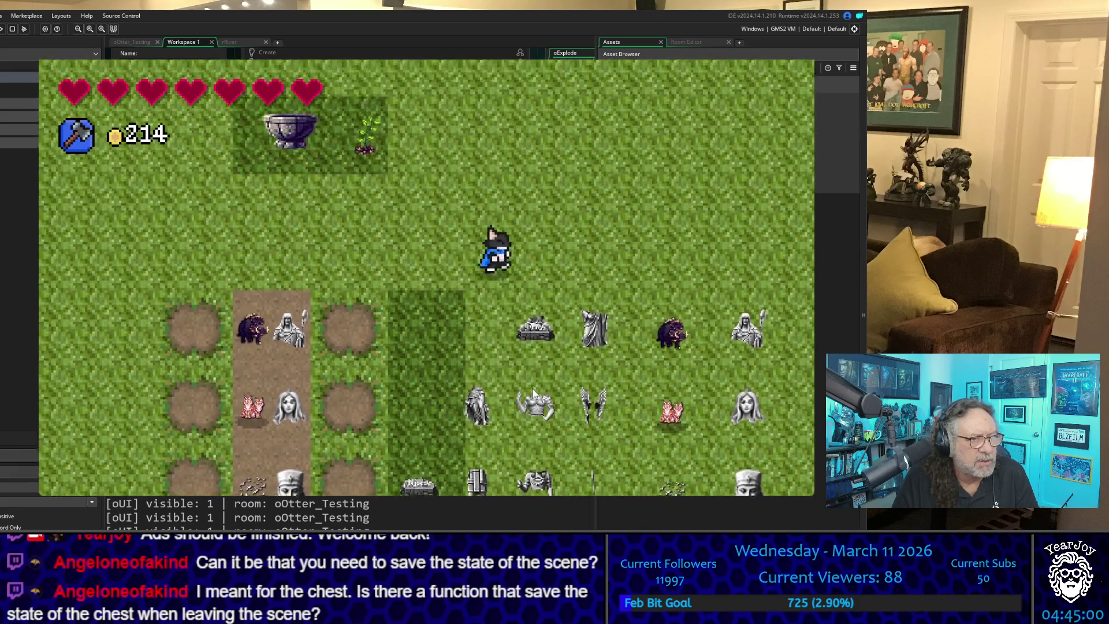
{"action": "key", "text": "Down"}
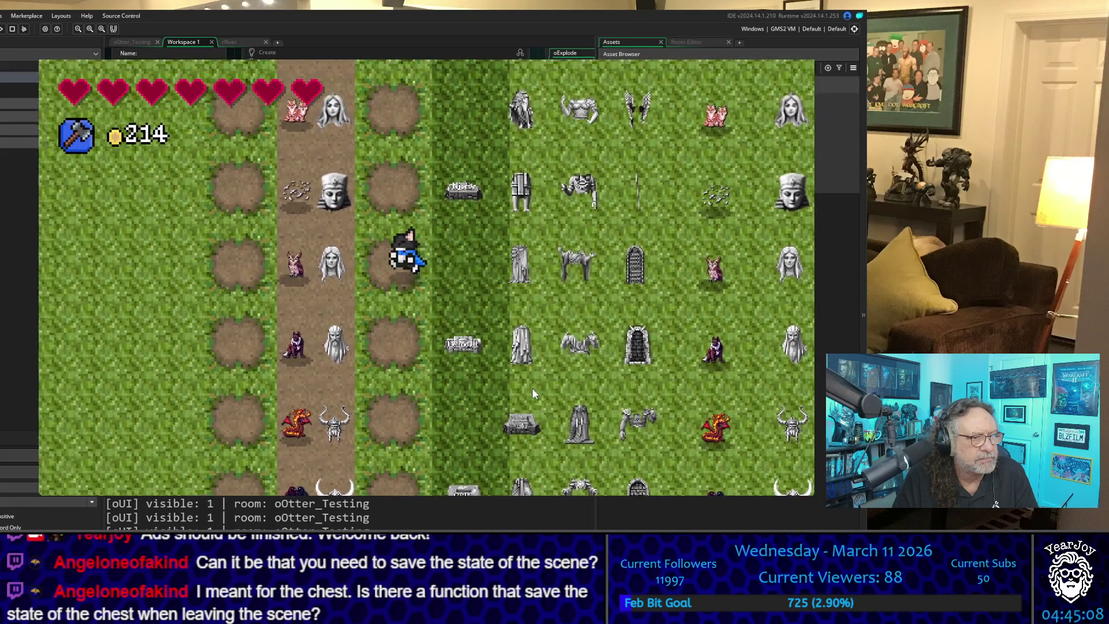
{"action": "key", "text": "Up"}
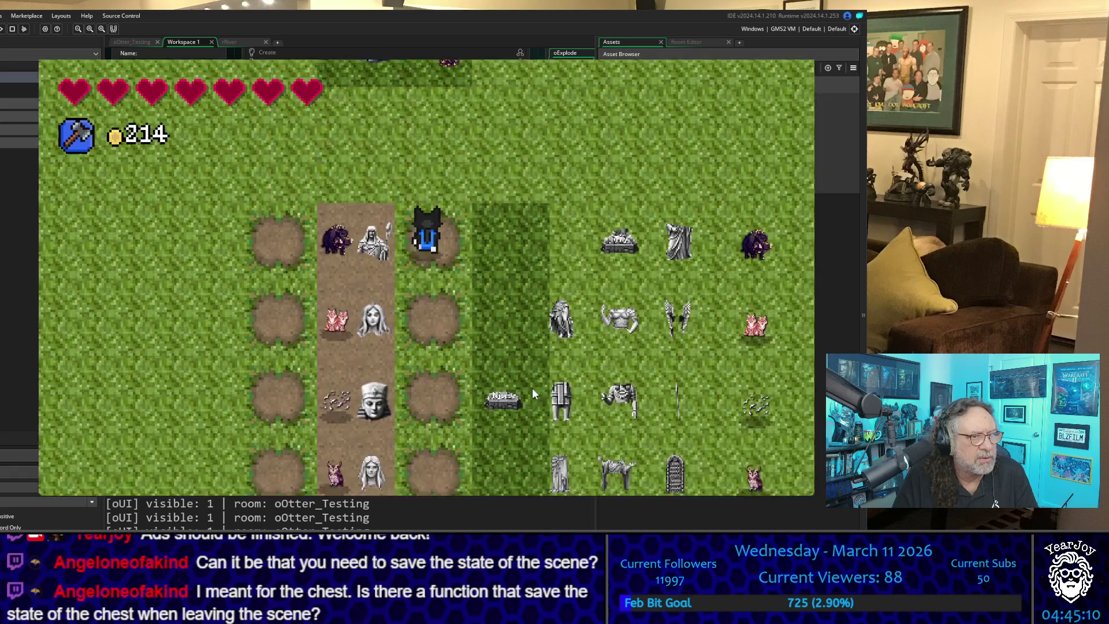
{"action": "key", "text": "Left"}
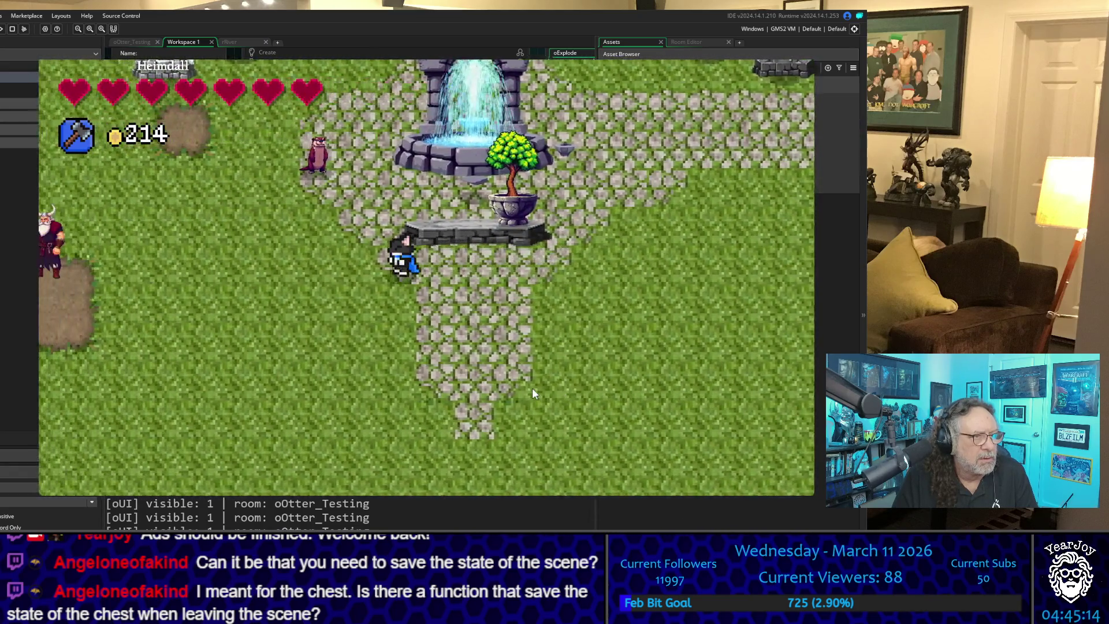
Step: Walk up toward the Heimdall, Thor, Frigga, Loki and Freya statues, then back down beside the otter
{"action": "key", "text": "Left"}
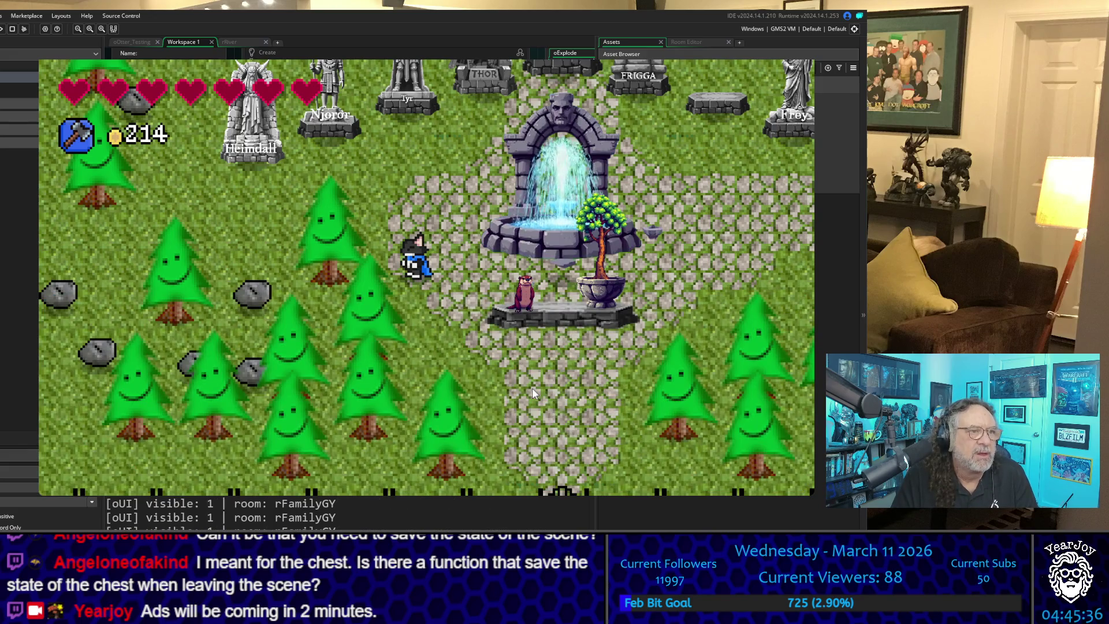
{"action": "key", "text": "Up"}
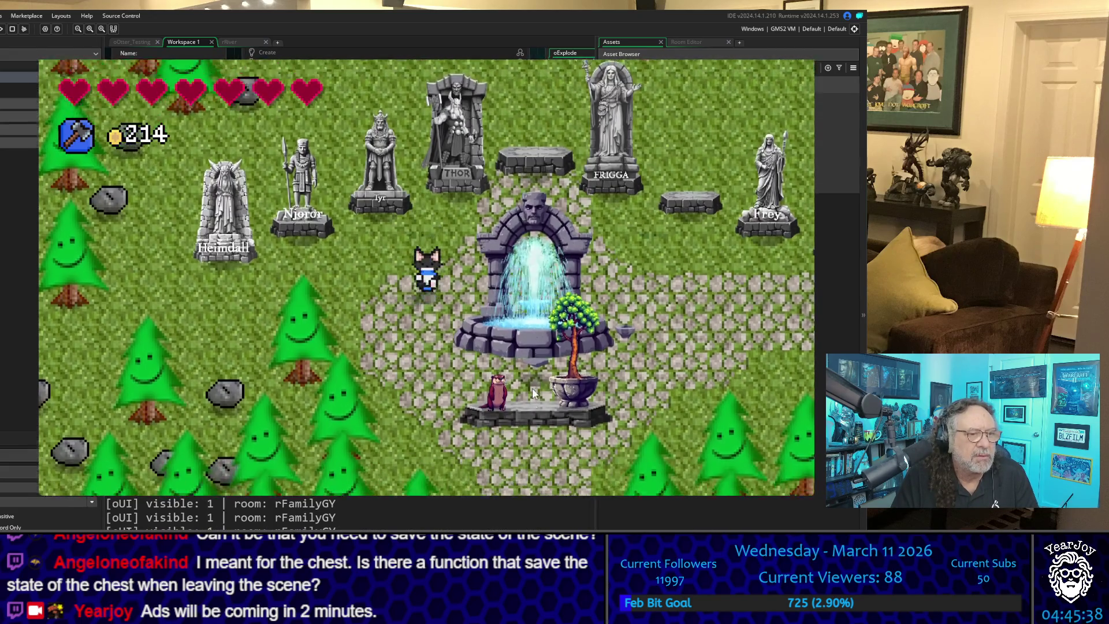
{"action": "key", "text": "Up"}
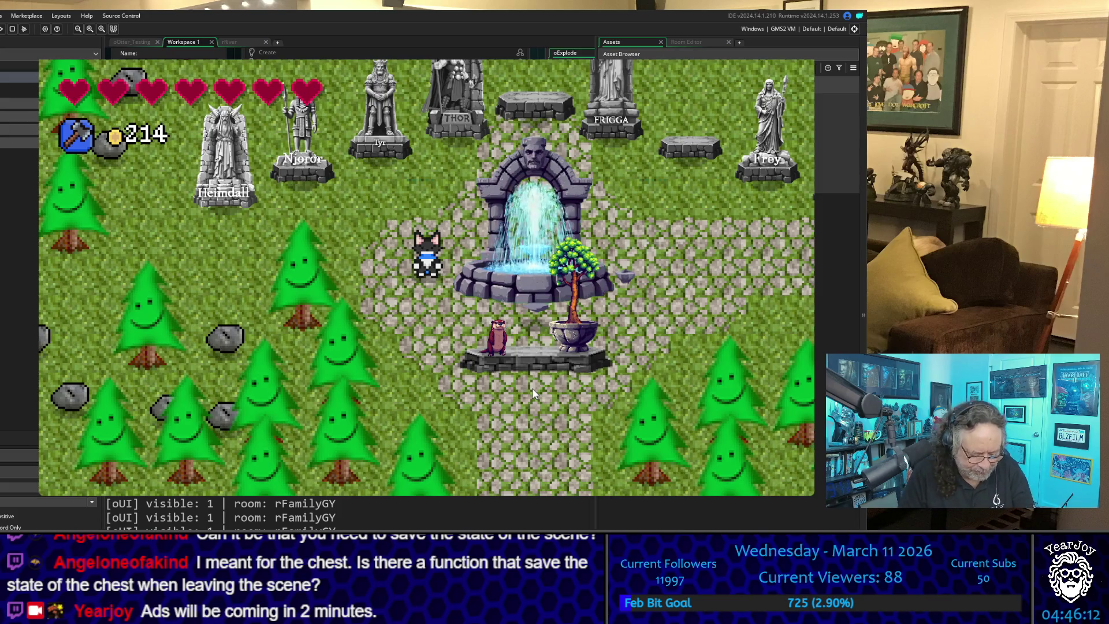
{"action": "key", "text": "Down"}
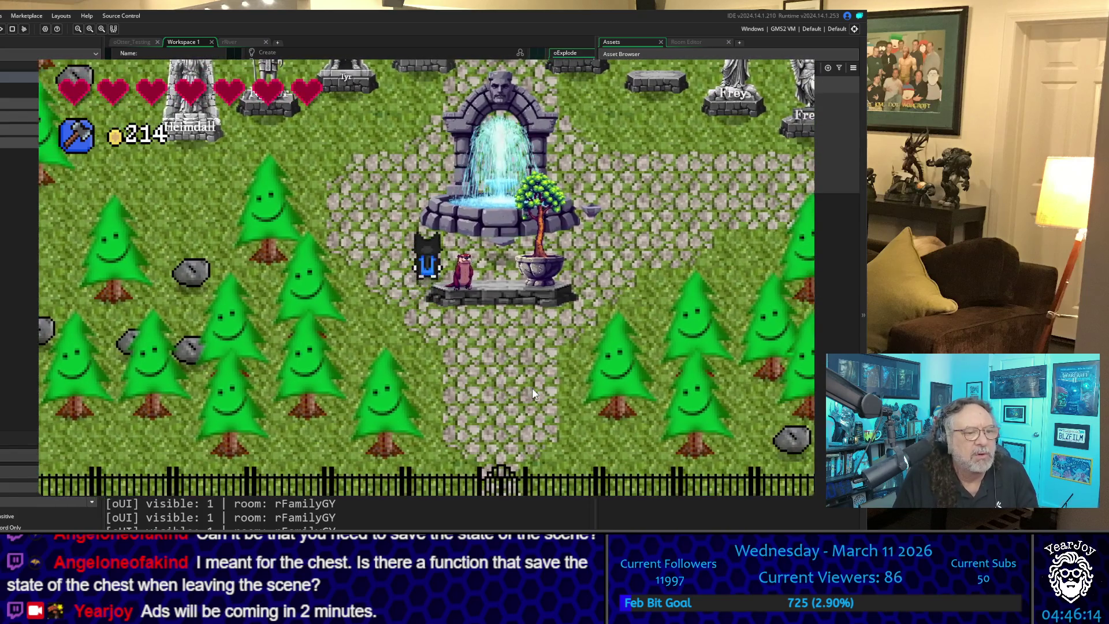
{"action": "key", "text": "Right"}
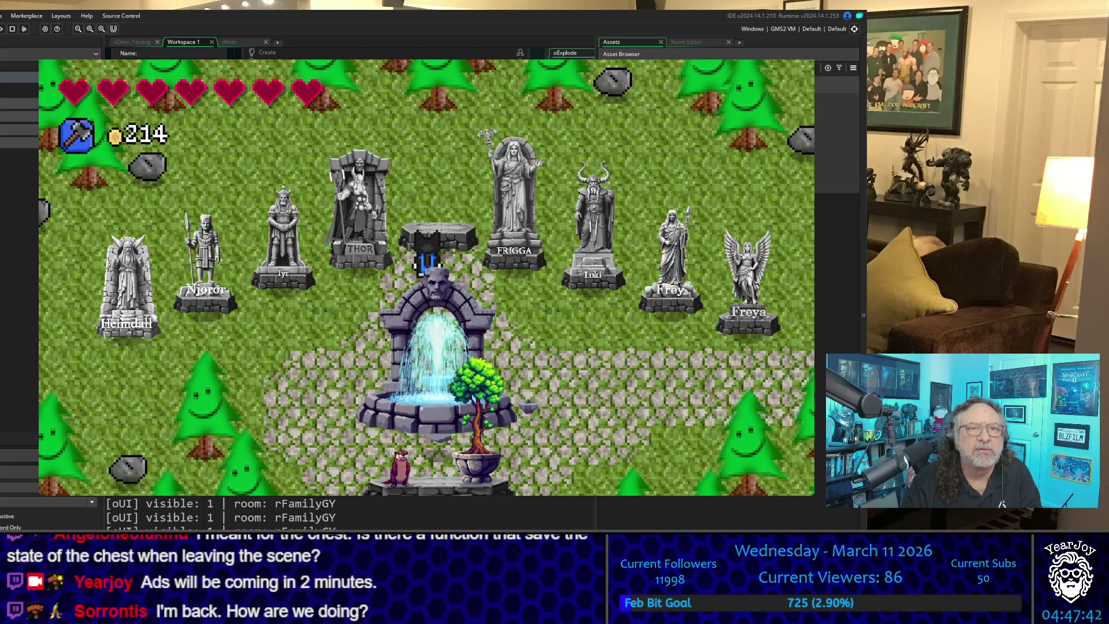
Step: Bring up the Notepad list of fixes: cave boulder, health potions, potter's pot, hearts-to-hits table
{"action": "key", "text": "alt+Tab"}
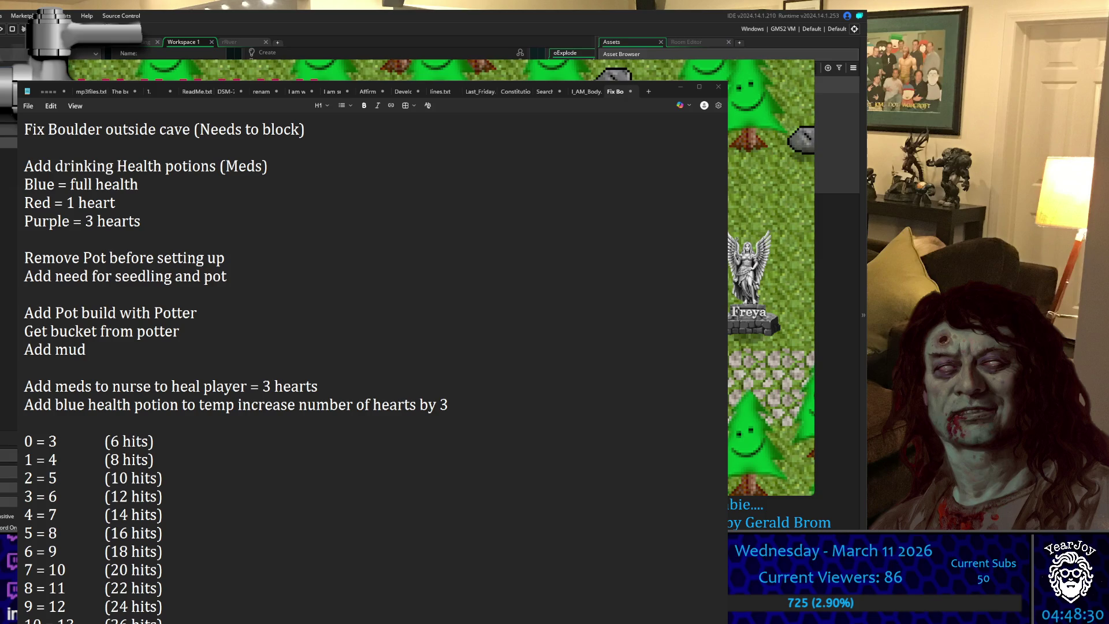
{"action": "left_click", "coordinate": [85, 202]}
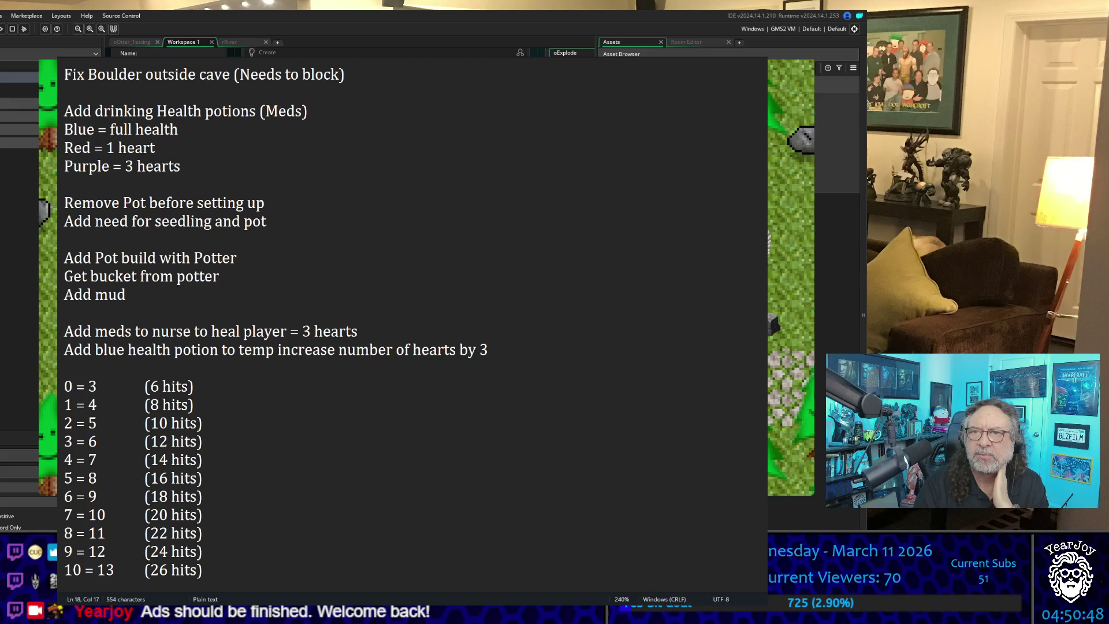
{"action": "left_click_drag", "start_coordinate": [178, 130], "coordinate": [73, 129]}
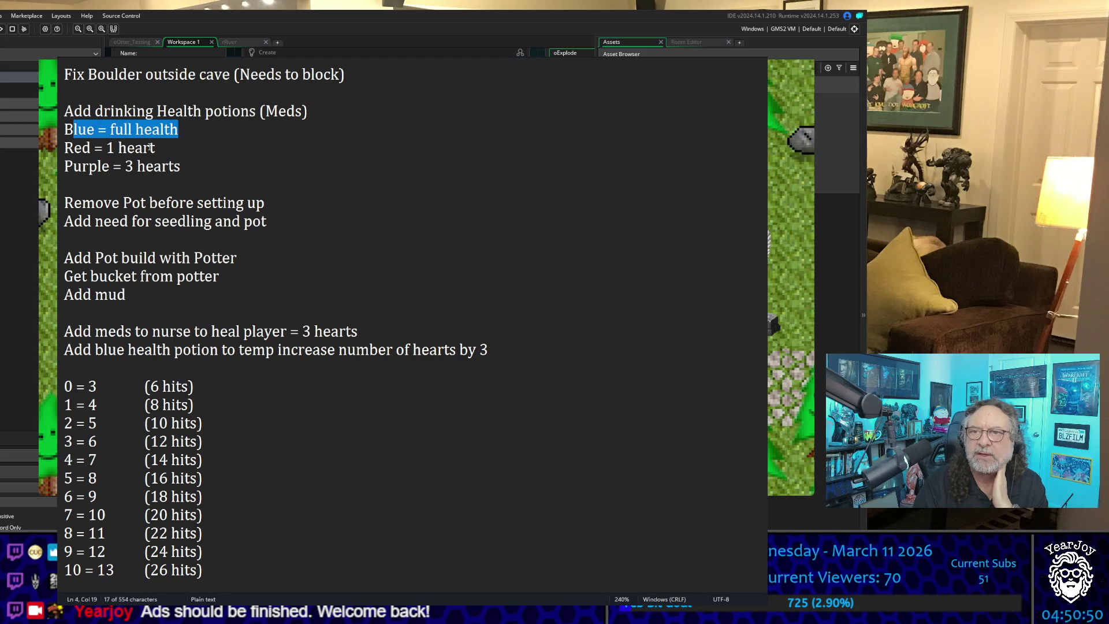
{"action": "left_click_drag", "start_coordinate": [153, 148], "coordinate": [74, 148]}
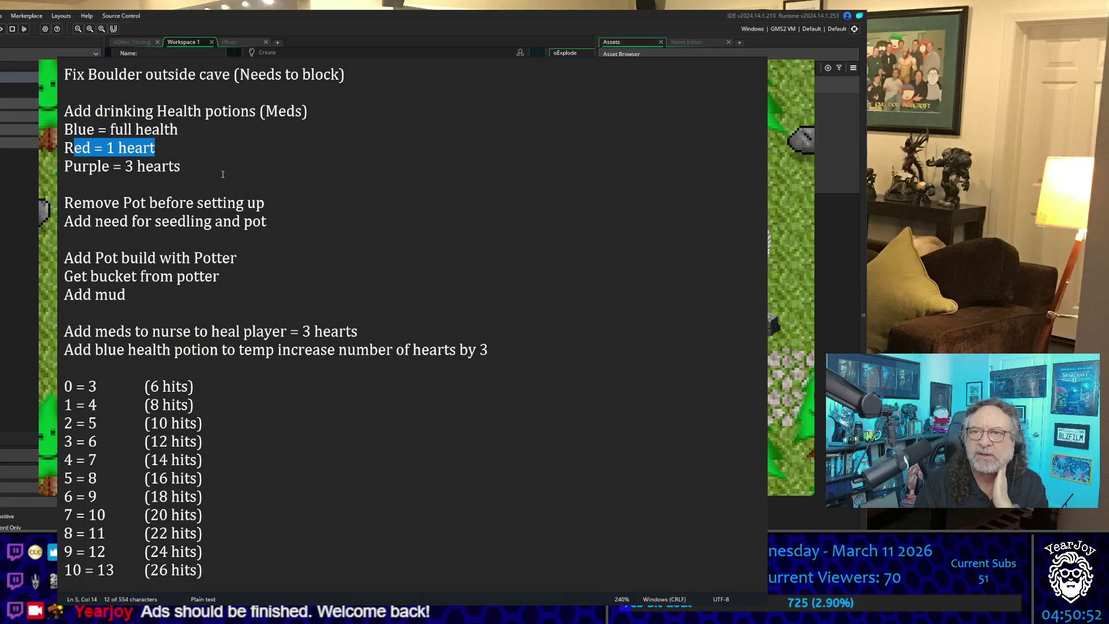
{"action": "left_click", "coordinate": [204, 174]}
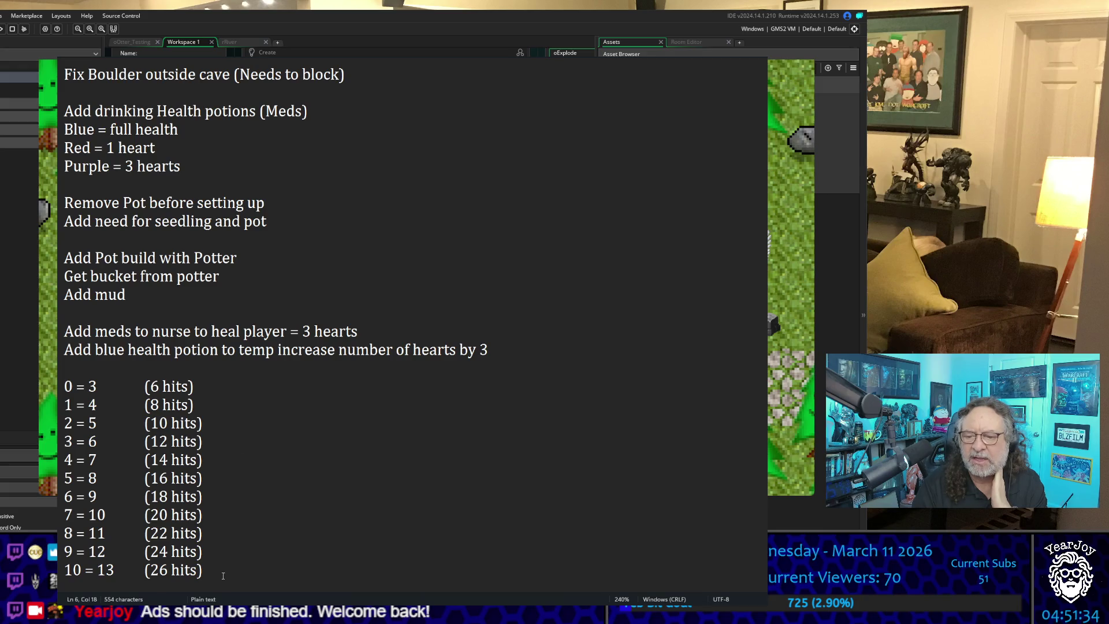
Step: Highlight the hearts-to-hits table in the notes, then clear the selection
{"action": "mouse_move", "coordinate": [223, 576]}
{"action": "left_mouse_down"}
{"action": "mouse_move", "coordinate": [64, 441]}
{"action": "mouse_move", "coordinate": [62, 384]}
{"action": "left_mouse_up"}
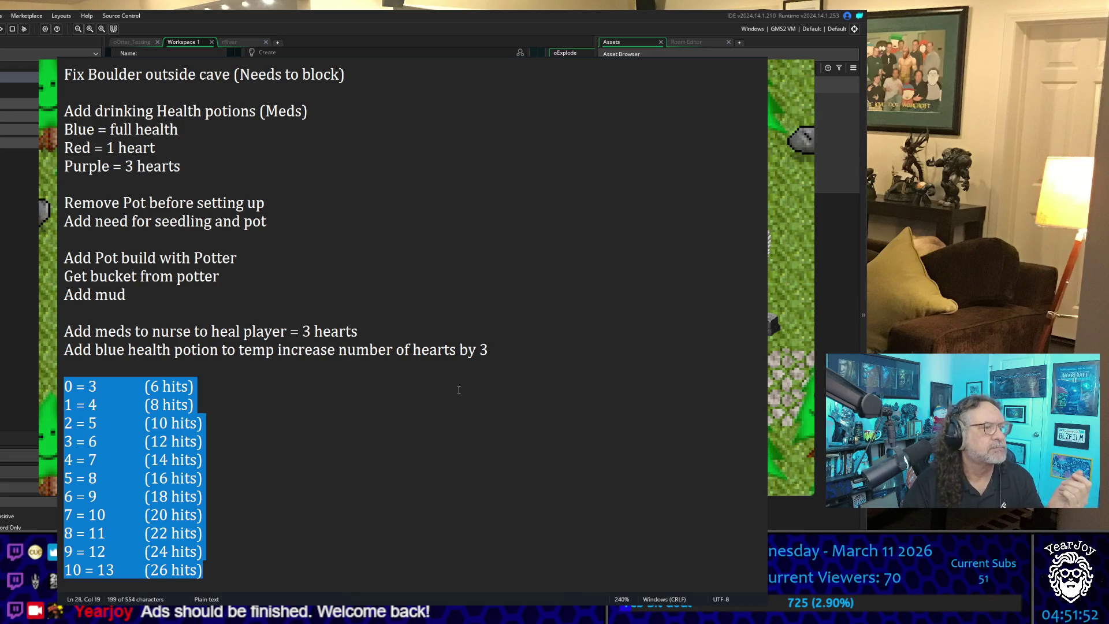
{"action": "left_click", "coordinate": [434, 428]}
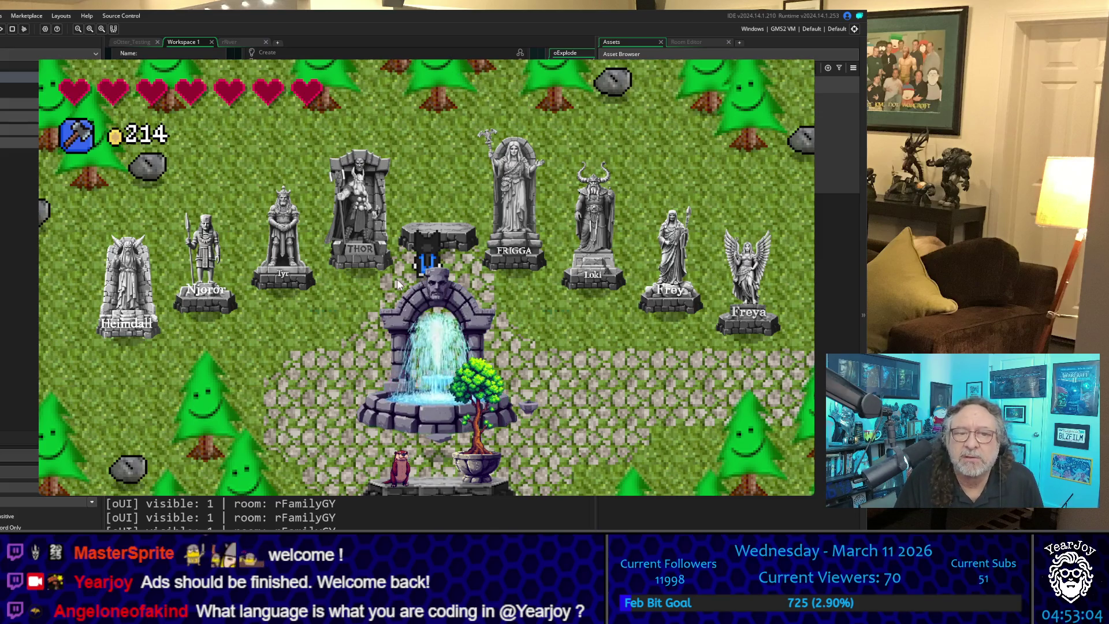
Step: Walk past Thor's statue to the grey rock, lift it and throw it left
{"action": "key", "text": "Right"}
{"action": "key", "text": "Down"}
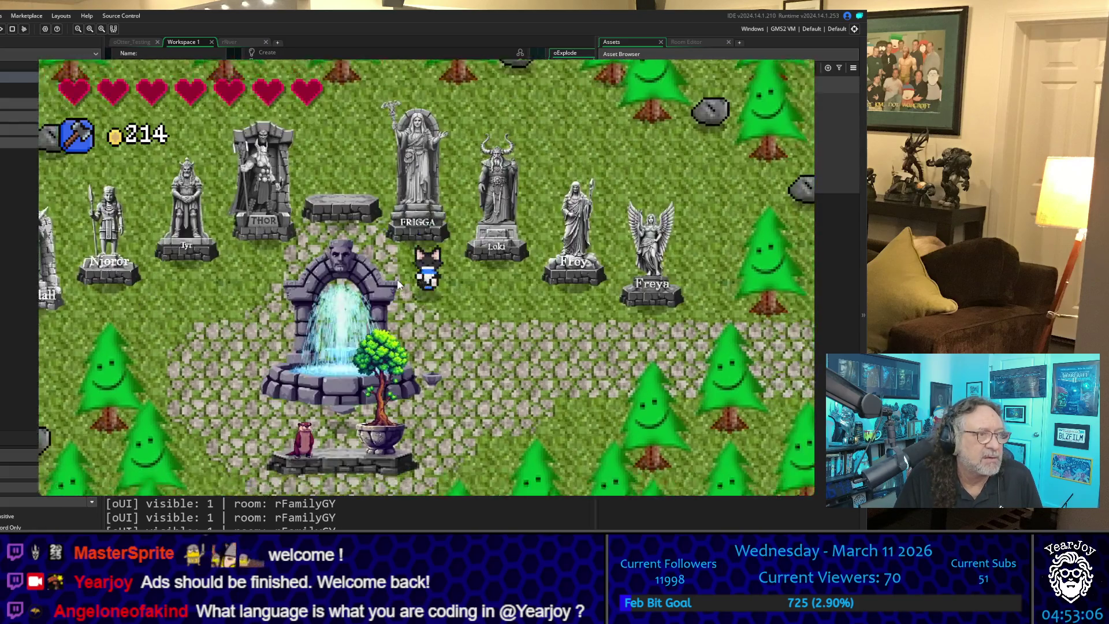
{"action": "key", "text": "Up"}
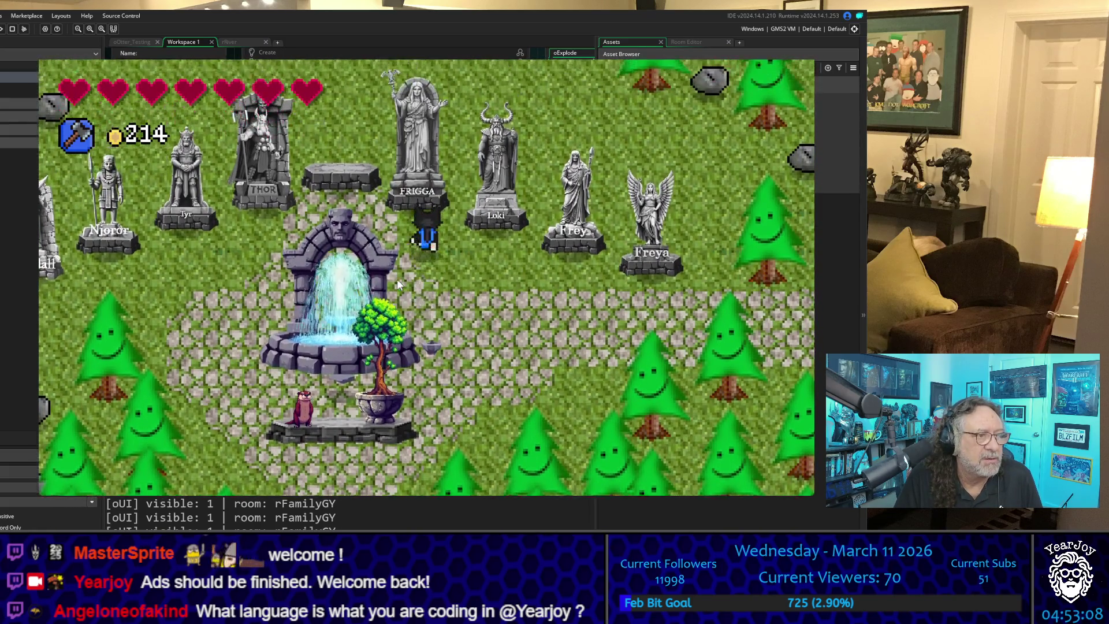
{"action": "key", "text": "Left"}
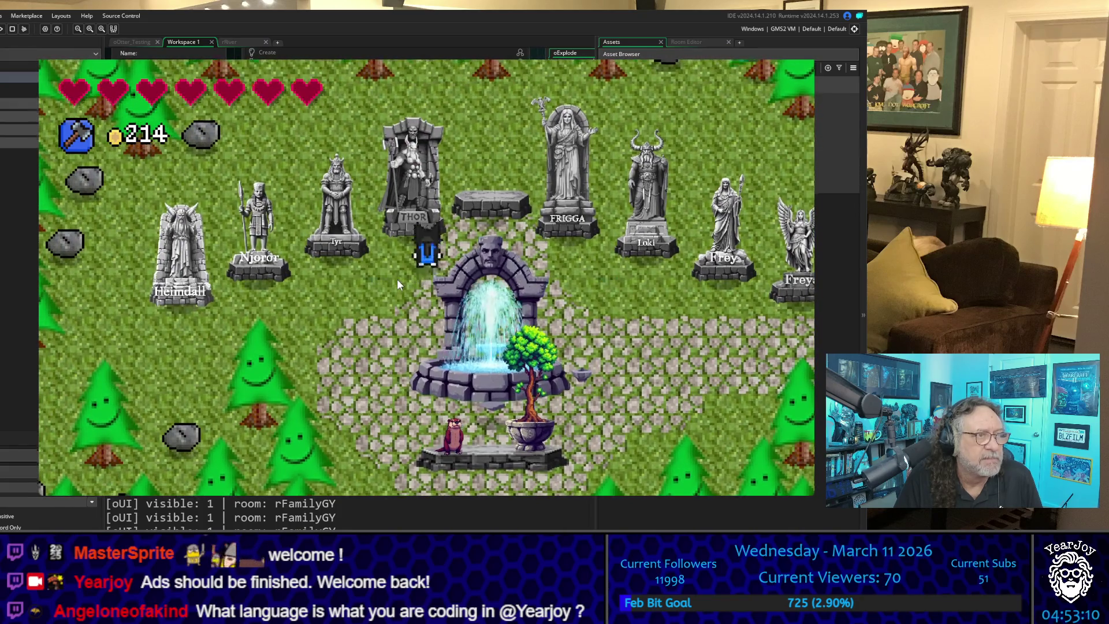
{"action": "key", "text": "Up"}
{"action": "key", "text": "Right"}
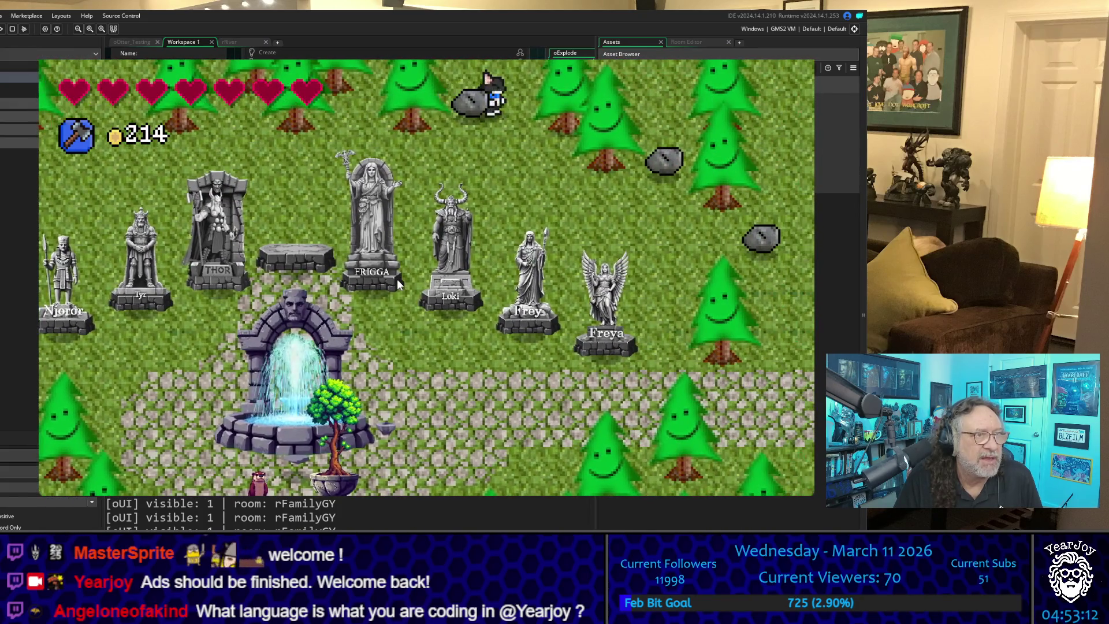
{"action": "key", "text": "Left"}
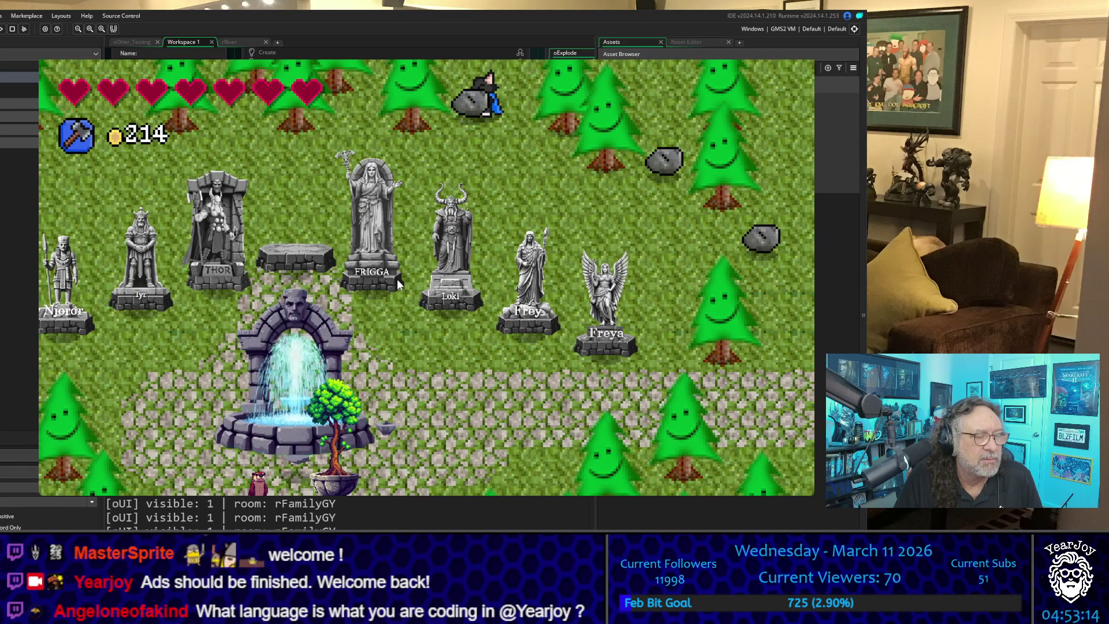
{"action": "key", "text": "space"}
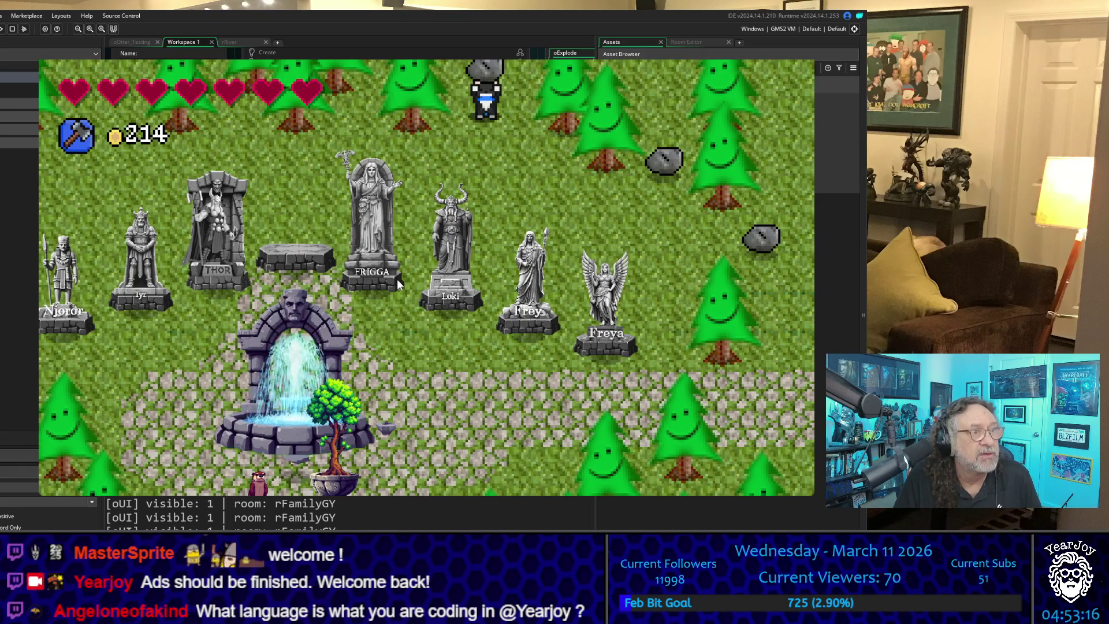
{"action": "key", "text": "space"}
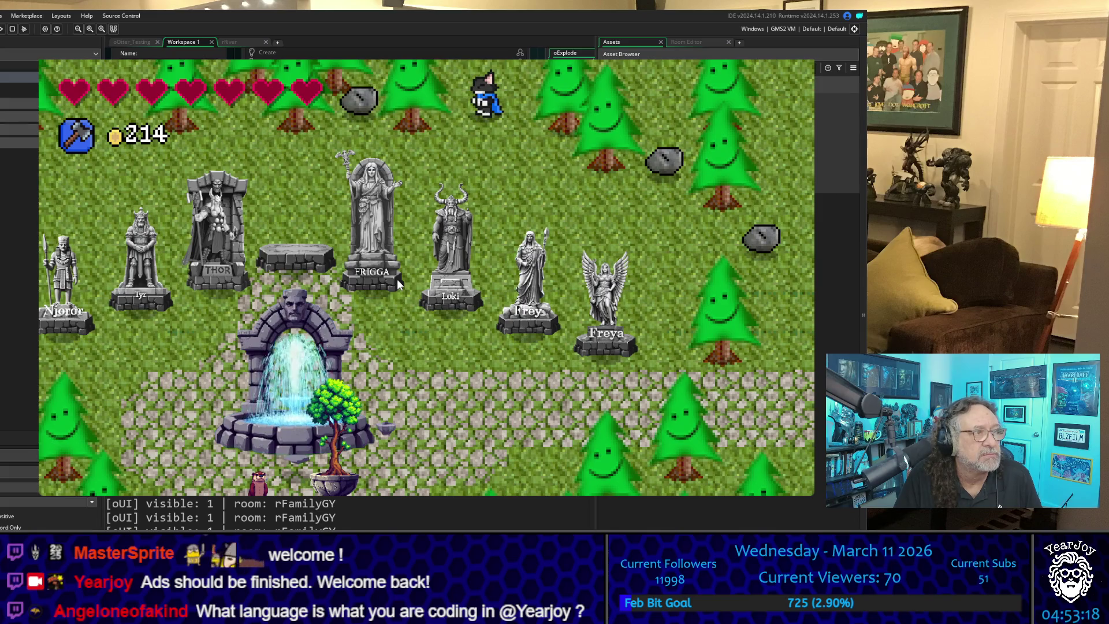
Step: Walk back past the Frigga statue and exit the graveyard south into rVillage
{"action": "key", "text": "Down"}
{"action": "key", "text": "Left"}
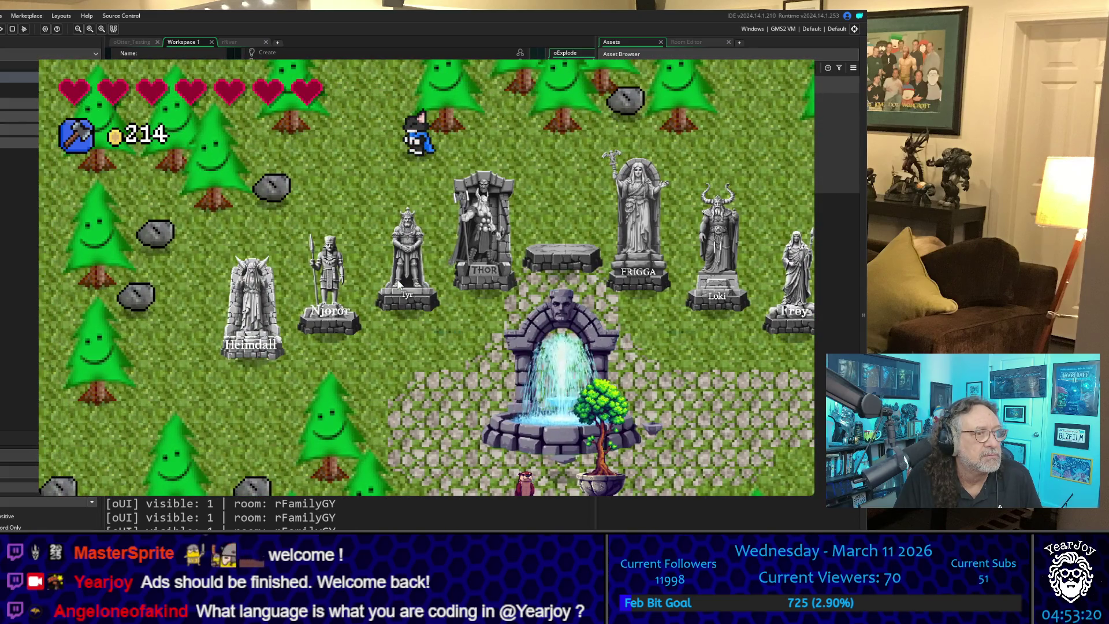
{"action": "key", "text": "Down"}
{"action": "key", "text": "Right"}
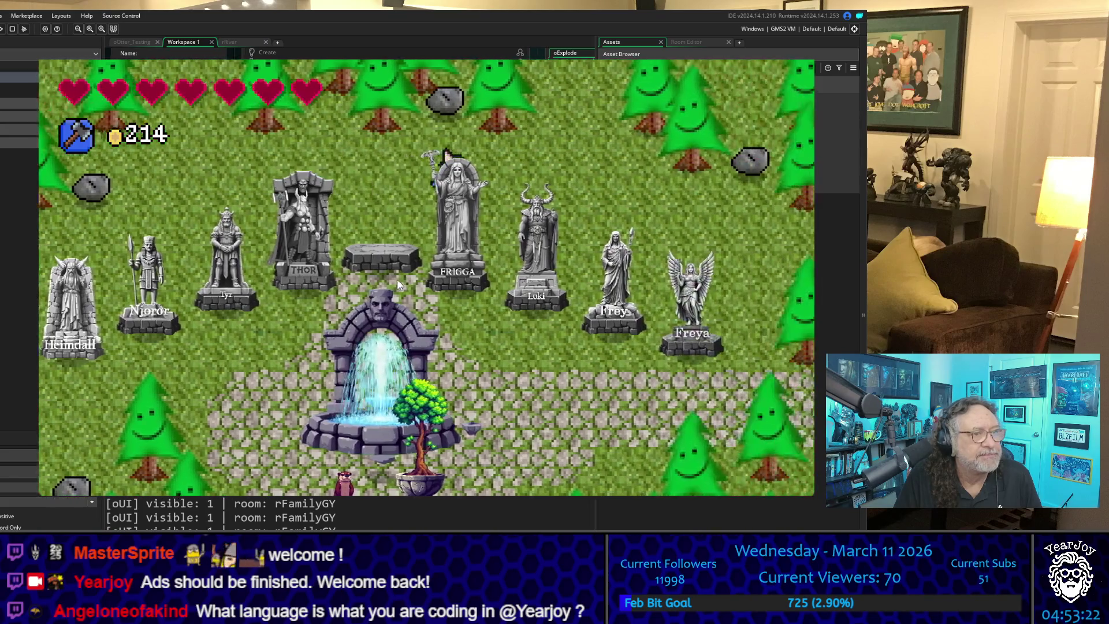
{"action": "key", "text": "Right"}
{"action": "key", "text": "Down"}
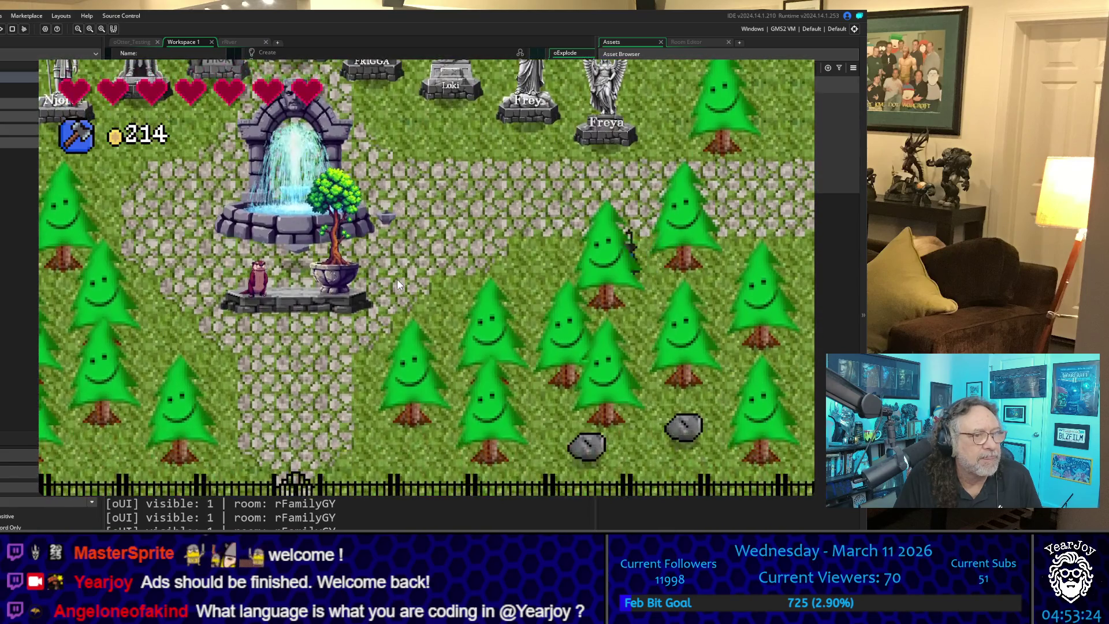
{"action": "key", "text": "Left"}
{"action": "key", "text": "Down"}
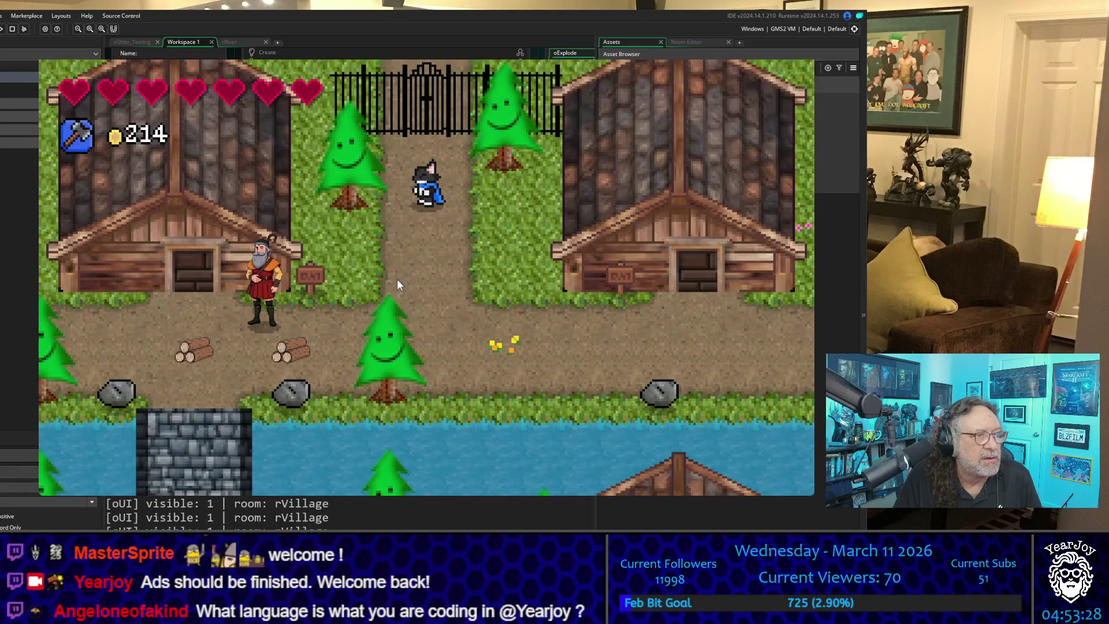
Step: Walk along the rVillage path, then quit the test run back to the IDE
{"action": "key", "text": "Down"}
{"action": "key", "text": "Right"}
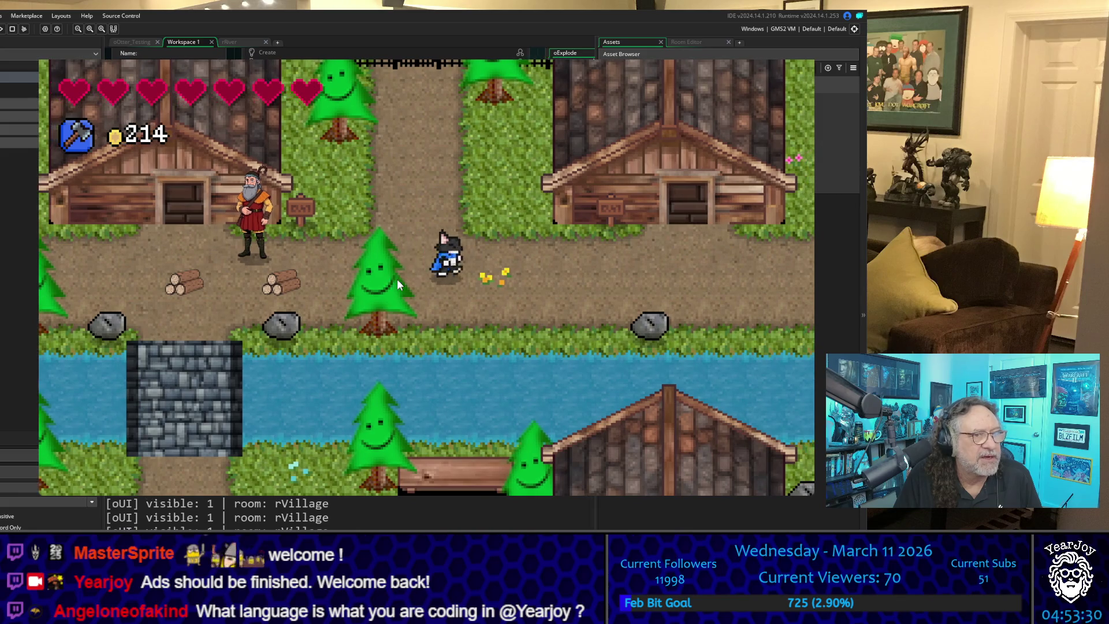
{"action": "key", "text": "Left"}
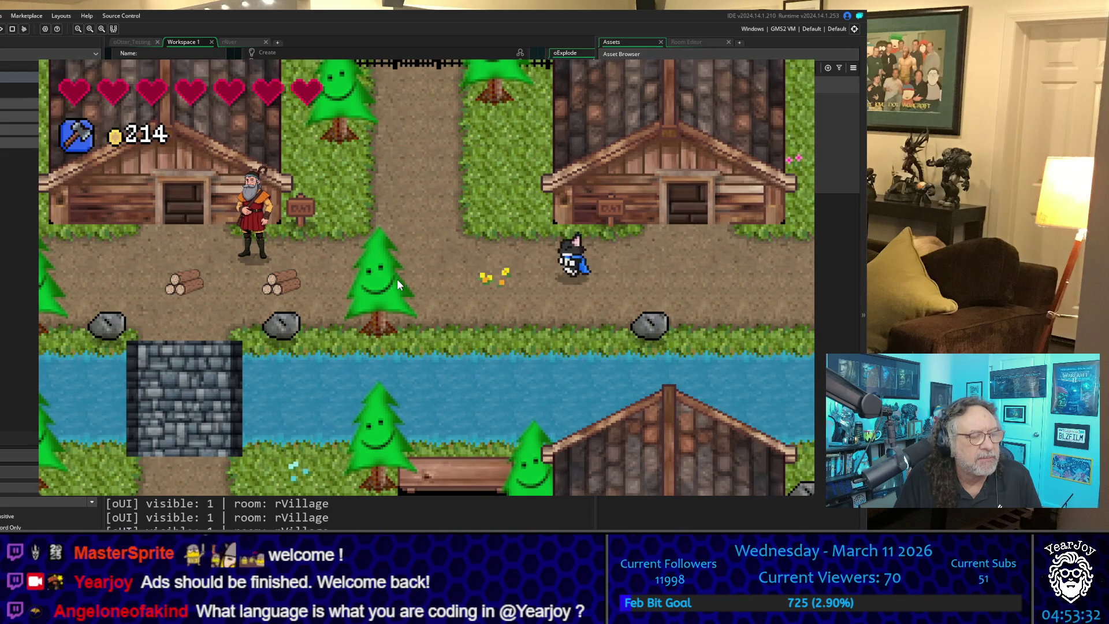
{"action": "key", "text": "Left"}
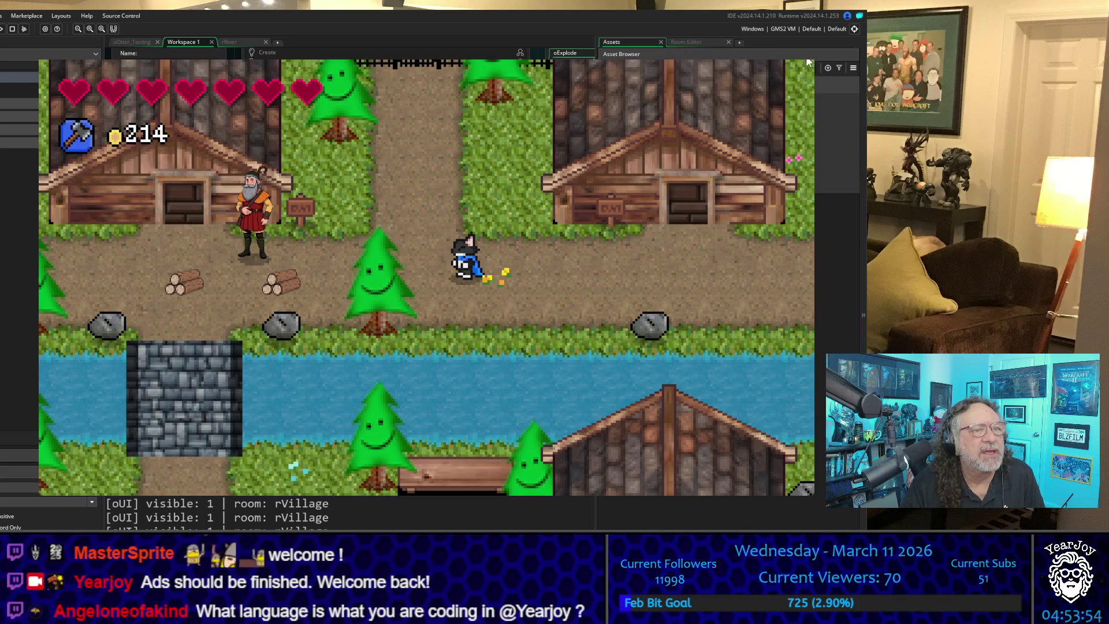
{"action": "key", "text": "Escape"}
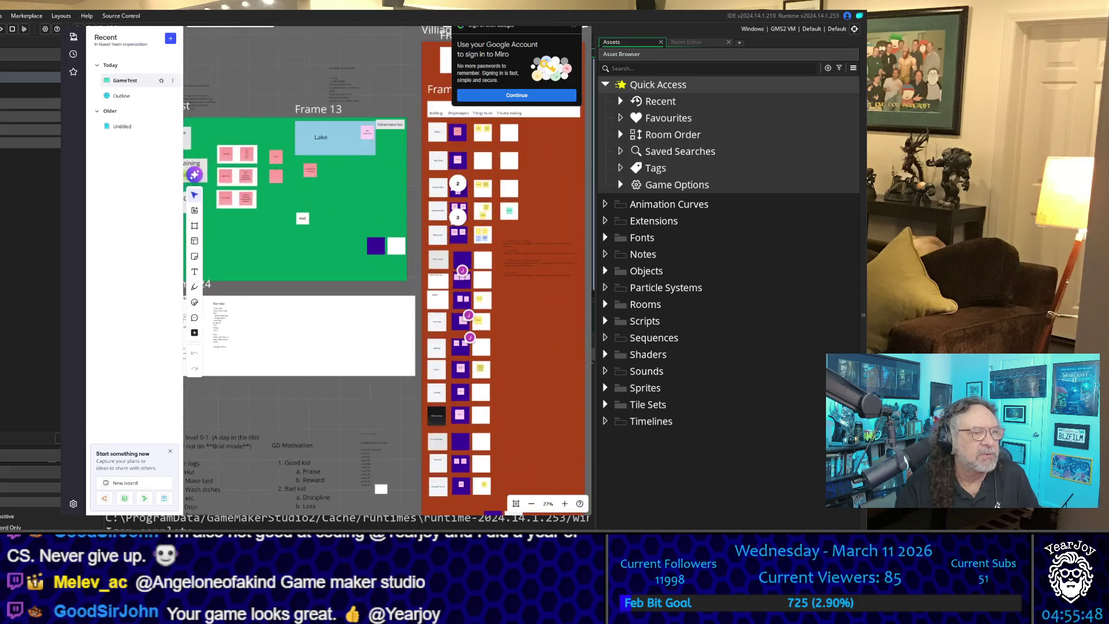
Step: Pan the Miro board across GD's House, GD-Training, Clinic, Characters and the green Forest frame
{"action": "scroll", "coordinate": [285, 174], "scroll_direction": "up", "scroll_amount": 10}
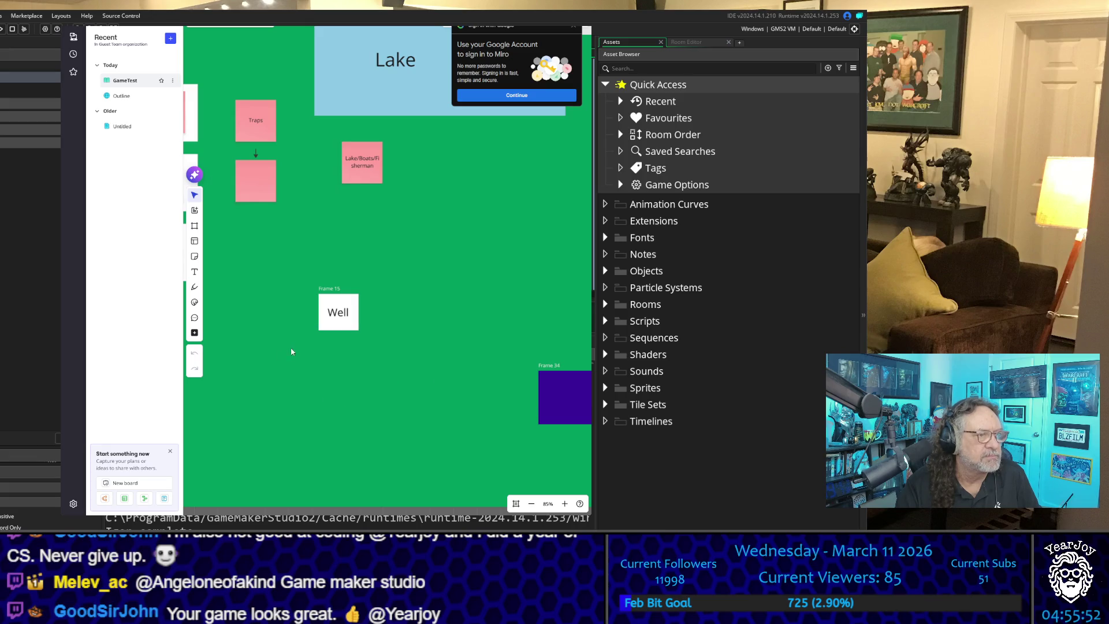
{"action": "left_click_drag", "start_coordinate": [292, 349], "coordinate": [369, 144]}
{"action": "left_click_drag", "start_coordinate": [274, 254], "coordinate": [288, 252]}
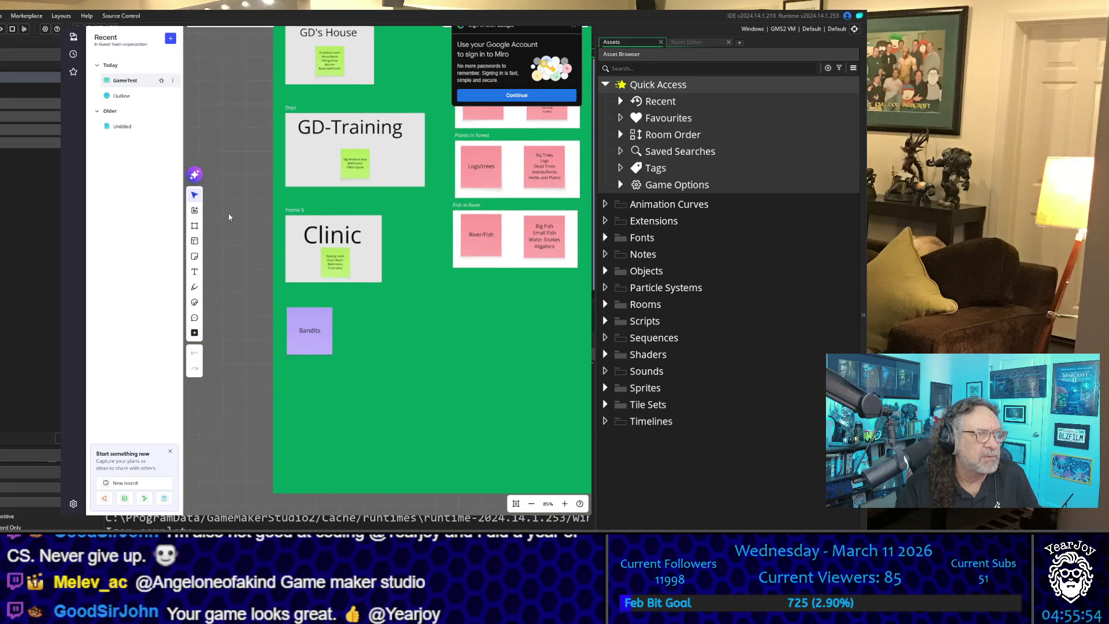
{"action": "mouse_move", "coordinate": [229, 217]}
{"action": "left_mouse_down"}
{"action": "mouse_move", "coordinate": [448, 324]}
{"action": "mouse_move", "coordinate": [560, 335]}
{"action": "mouse_move", "coordinate": [536, 338]}
{"action": "left_mouse_up"}
{"action": "scroll", "coordinate": [400, 237], "scroll_direction": "up", "scroll_amount": 2}
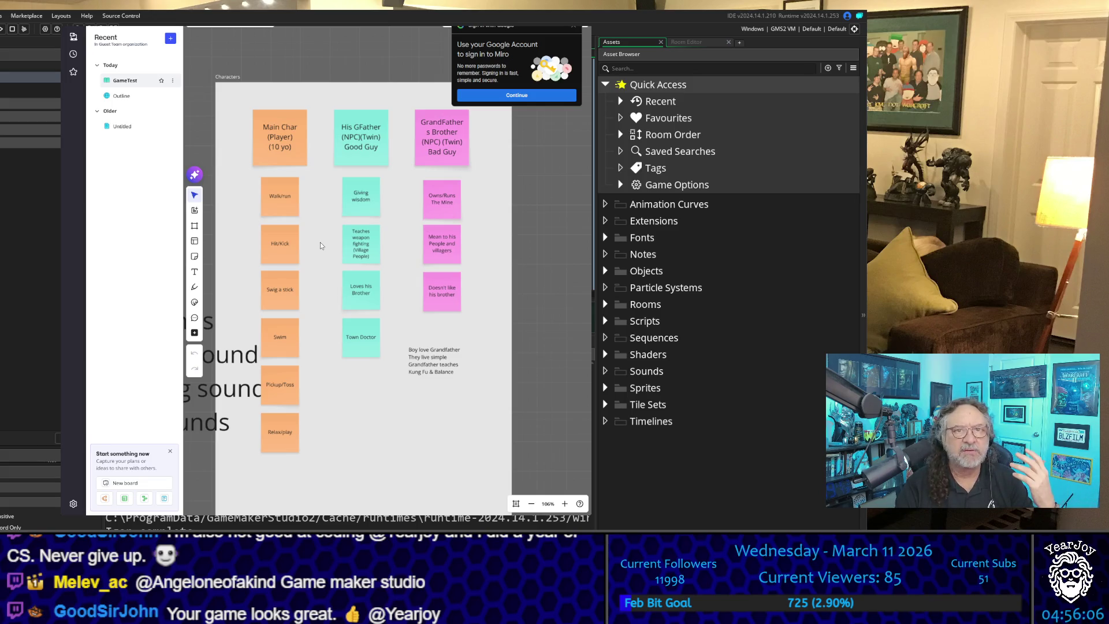
{"action": "scroll", "coordinate": [529, 293], "scroll_direction": "down", "scroll_amount": 5}
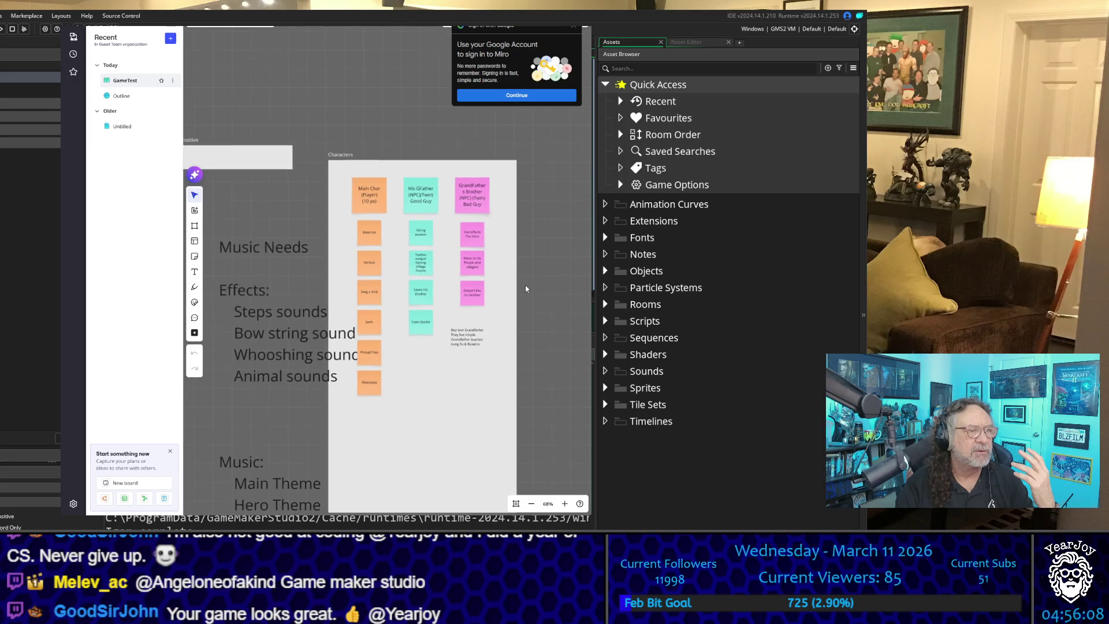
{"action": "left_click_drag", "start_coordinate": [543, 304], "coordinate": [295, 262]}
{"action": "scroll", "coordinate": [522, 209], "scroll_direction": "up", "scroll_amount": 5}
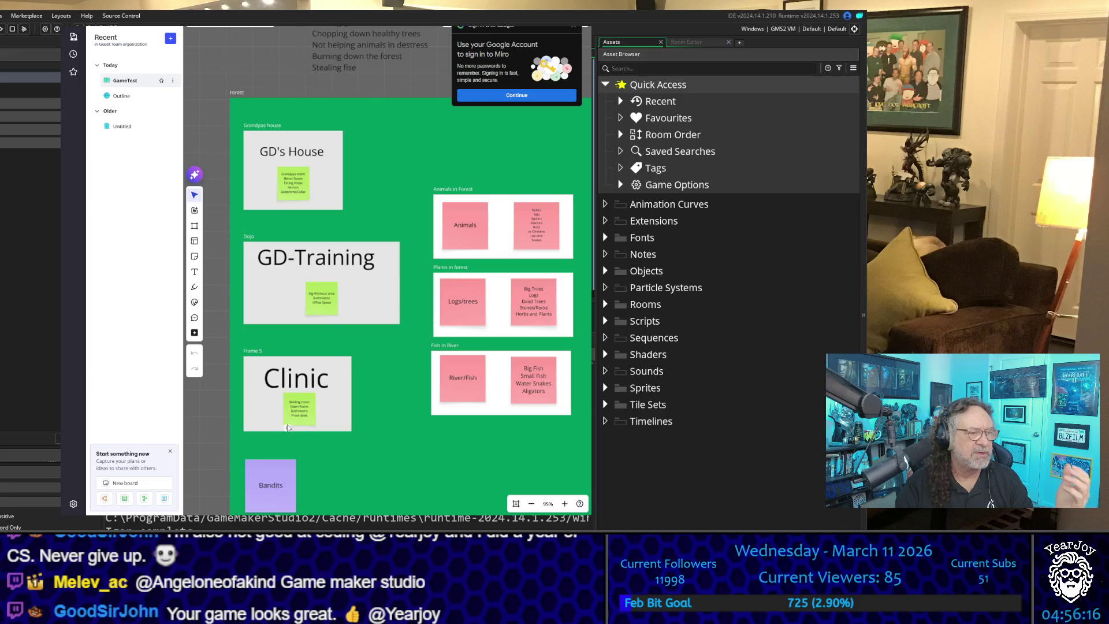
{"action": "scroll", "coordinate": [385, 352], "scroll_direction": "down", "scroll_amount": 3}
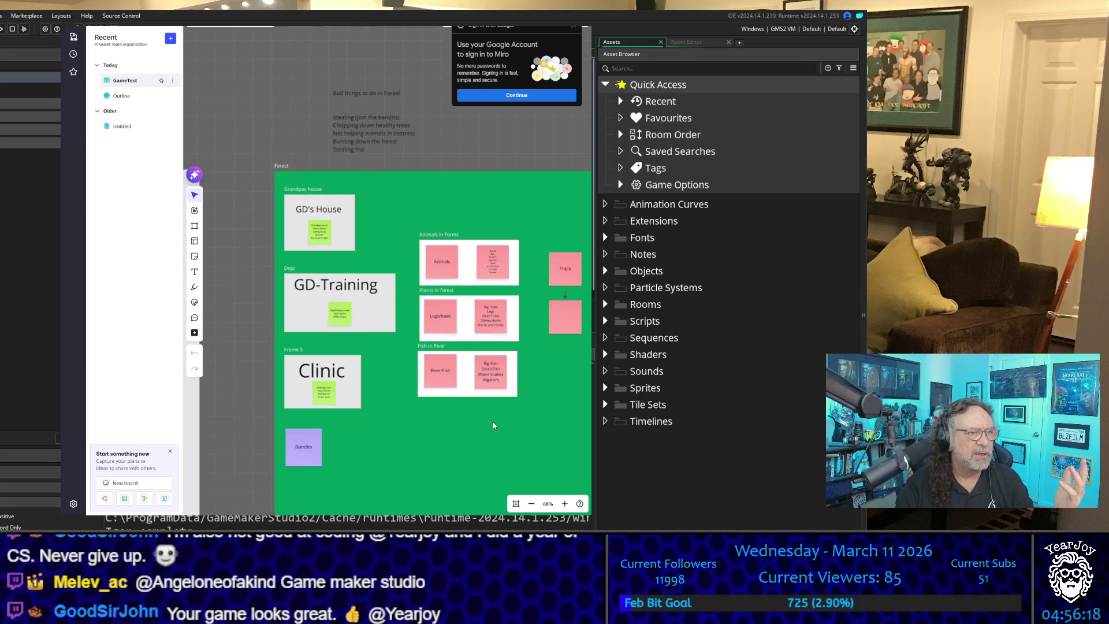
Step: Pan through the Lake and Village frames, from Town Square to Pottery Shop rows, toward the Mine
{"action": "left_click_drag", "start_coordinate": [494, 425], "coordinate": [132, 382]}
{"action": "mouse_move", "coordinate": [380, 330]}
{"action": "left_mouse_down"}
{"action": "mouse_move", "coordinate": [180, 383]}
{"action": "mouse_move", "coordinate": [43, 398]}
{"action": "left_mouse_up"}
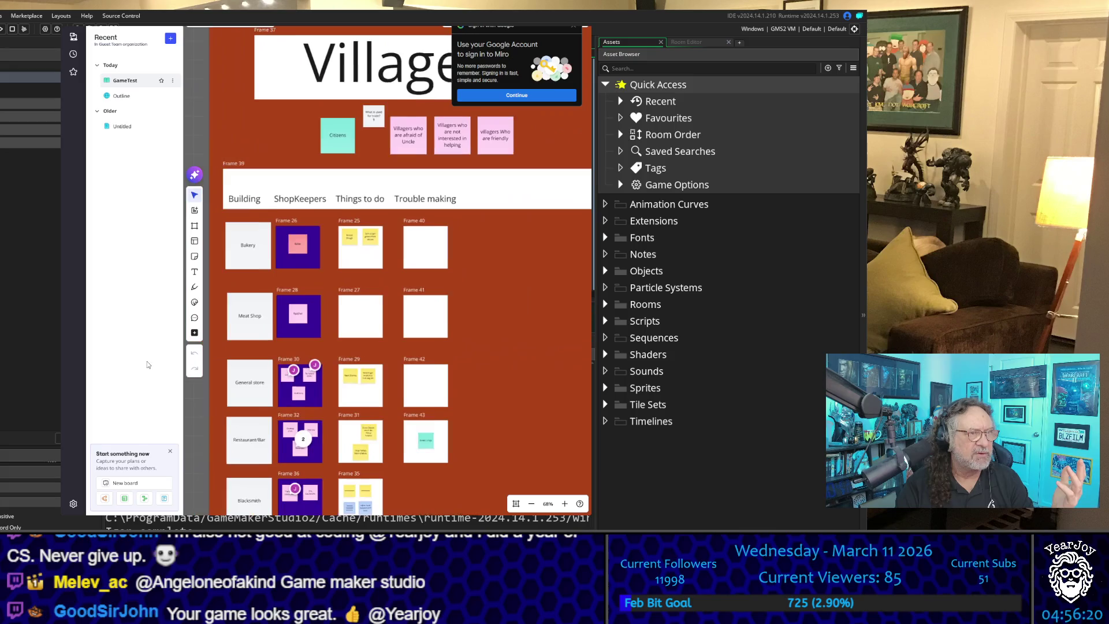
{"action": "mouse_move", "coordinate": [292, 282]}
{"action": "left_mouse_down"}
{"action": "mouse_move", "coordinate": [306, 272]}
{"action": "mouse_move", "coordinate": [357, 114]}
{"action": "left_mouse_up"}
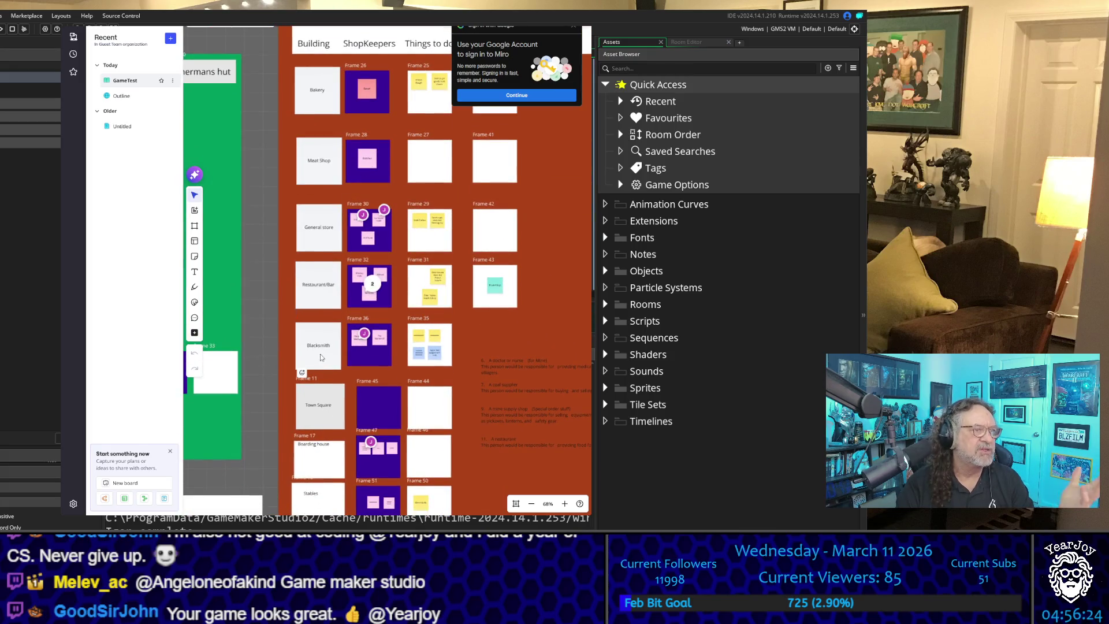
{"action": "scroll", "coordinate": [335, 312], "scroll_direction": "down", "scroll_amount": 5}
{"action": "scroll", "coordinate": [376, 346], "scroll_direction": "down", "scroll_amount": 5}
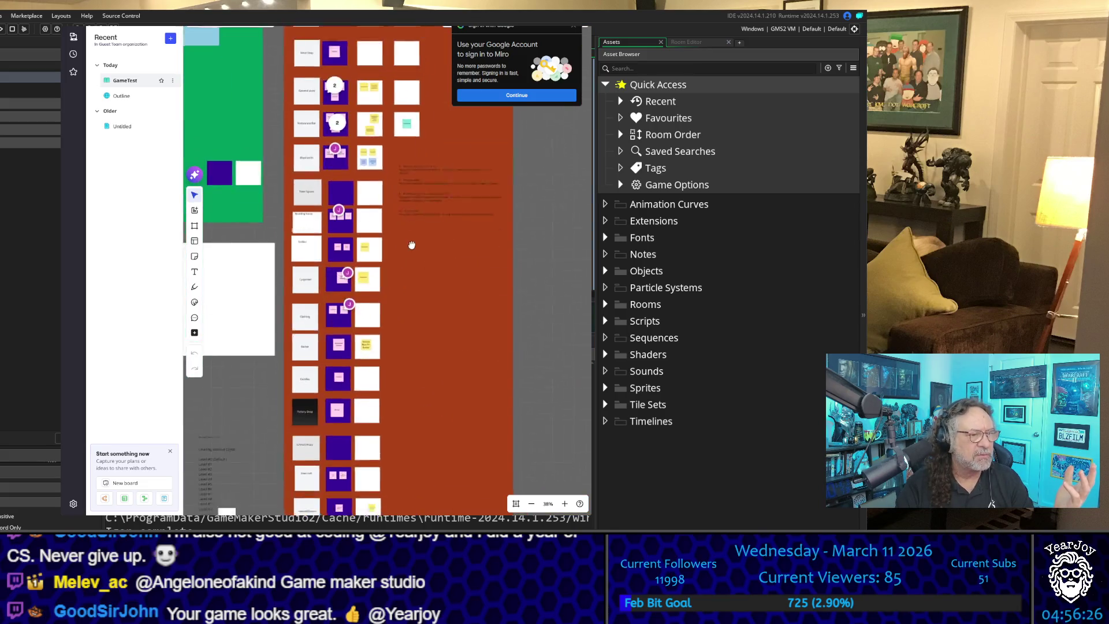
{"action": "scroll", "coordinate": [387, 289], "scroll_direction": "down", "scroll_amount": 3}
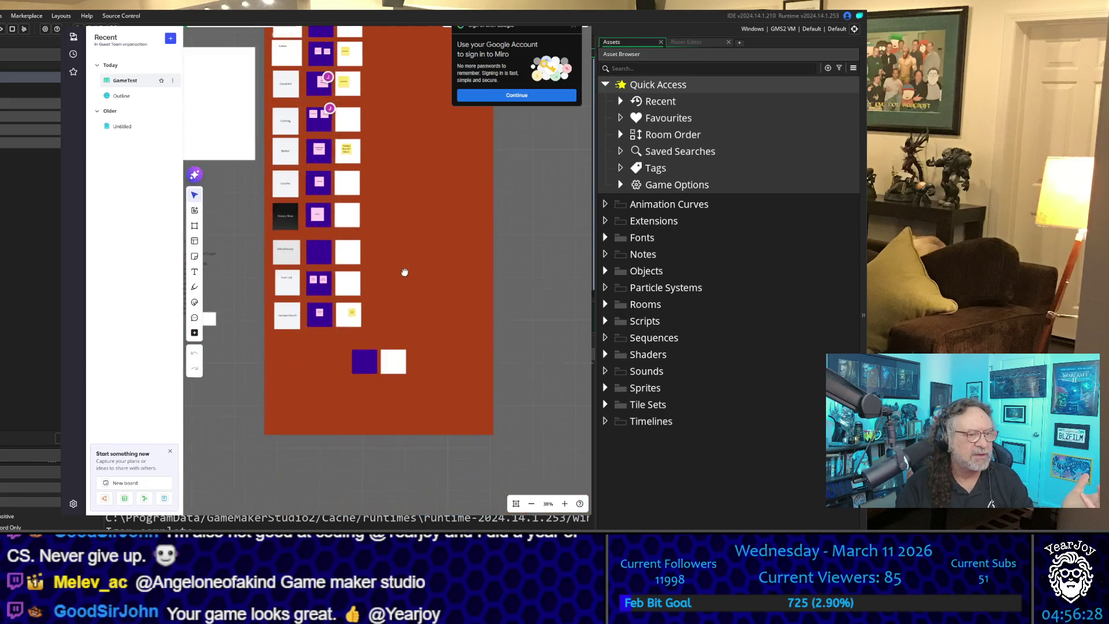
{"action": "scroll", "coordinate": [277, 267], "scroll_direction": "up", "scroll_amount": 3}
{"action": "scroll", "coordinate": [276, 267], "scroll_direction": "up", "scroll_amount": 4}
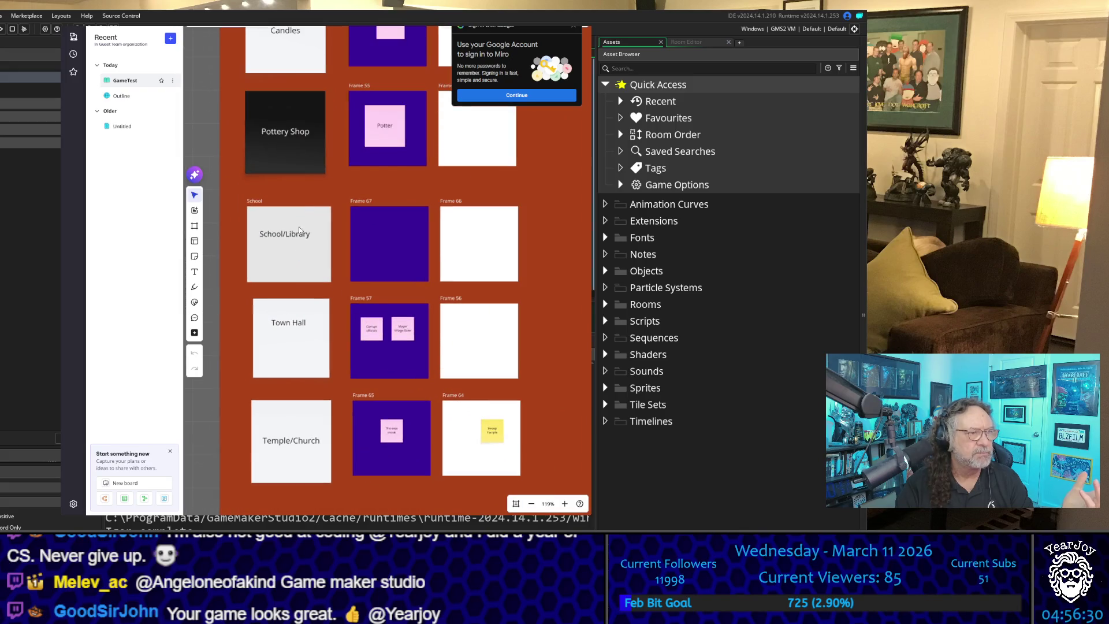
{"action": "left_click_drag", "start_coordinate": [532, 168], "coordinate": [547, 378]}
{"action": "scroll", "coordinate": [547, 378], "scroll_direction": "down", "scroll_amount": 2}
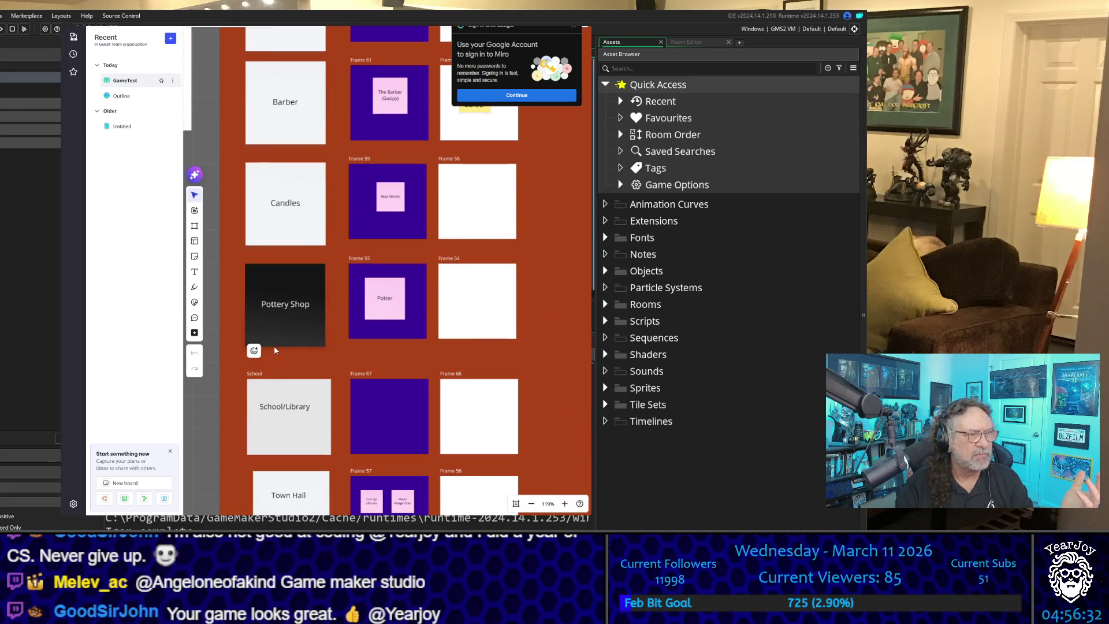
{"action": "scroll", "coordinate": [508, 208], "scroll_direction": "up", "scroll_amount": 5}
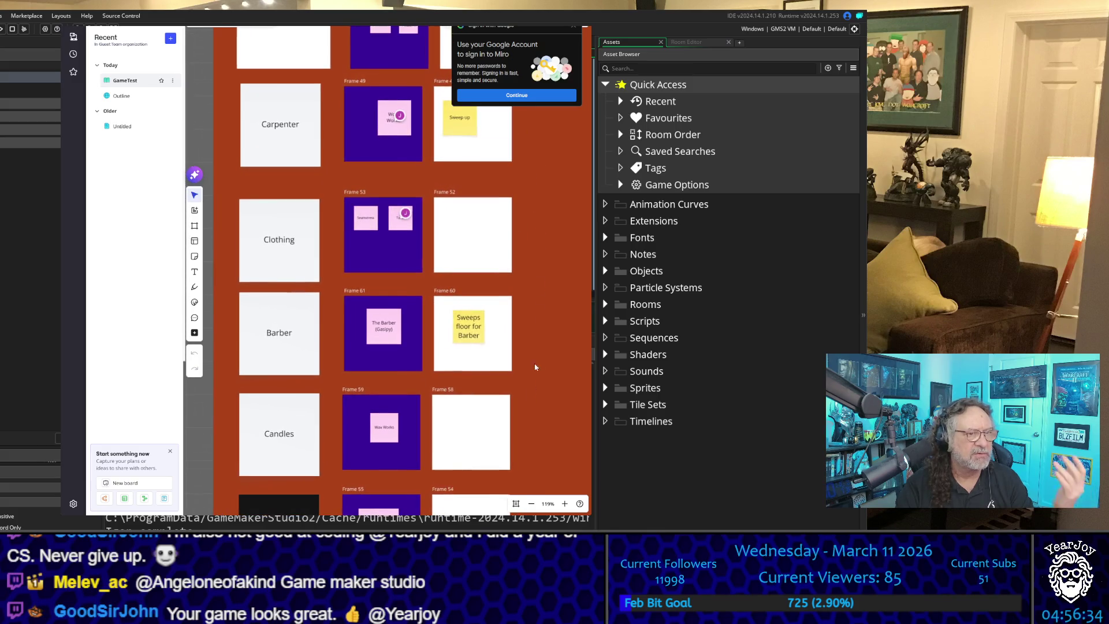
{"action": "scroll", "coordinate": [523, 414], "scroll_direction": "up", "scroll_amount": 4}
{"action": "scroll", "coordinate": [522, 414], "scroll_direction": "down", "scroll_amount": 5}
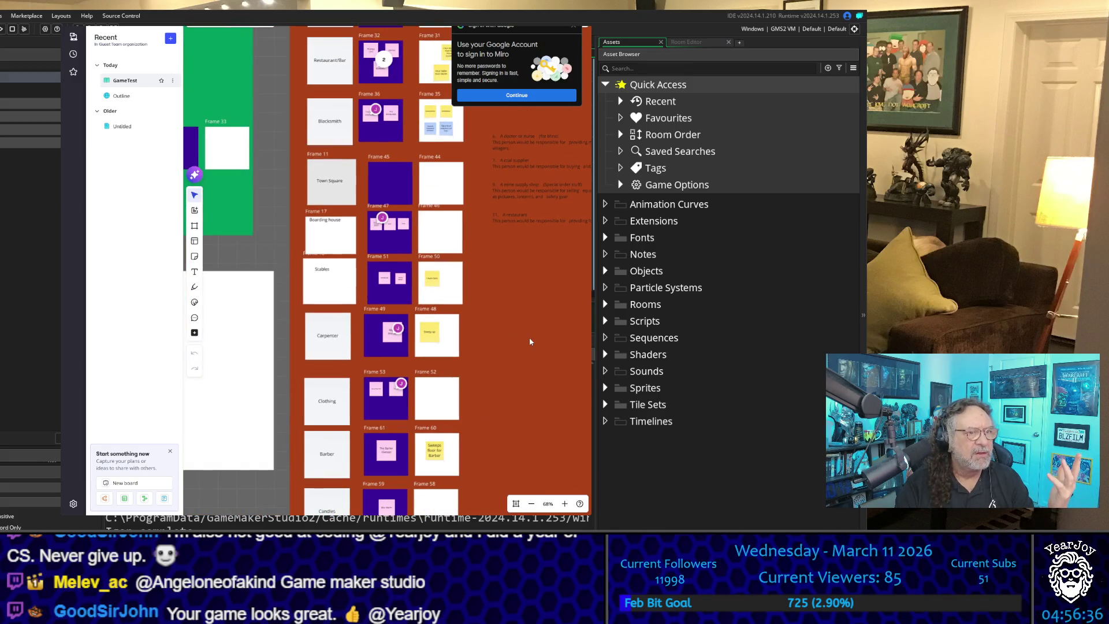
{"action": "scroll", "coordinate": [529, 337], "scroll_direction": "right", "scroll_amount": 5}
{"action": "scroll", "coordinate": [465, 300], "scroll_direction": "right", "scroll_amount": 5}
Step: Zoom around The Mine frame and pan to the 16 Levels of Mine card and Dungeon Seeds list
{"action": "scroll", "coordinate": [389, 299], "scroll_direction": "down", "scroll_amount": 4}
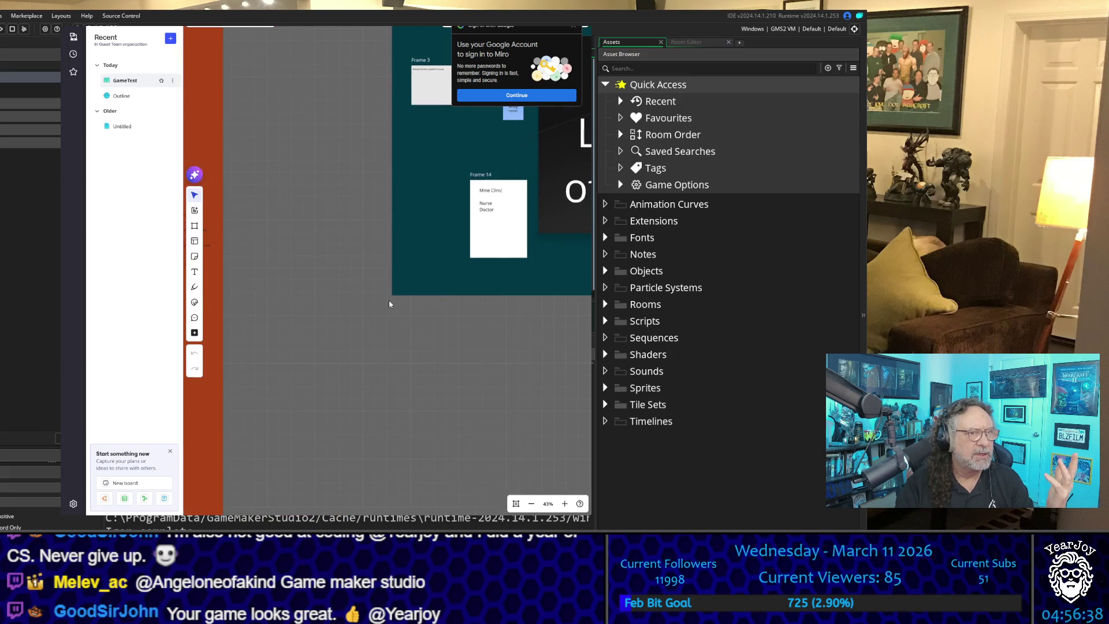
{"action": "scroll", "coordinate": [390, 300], "scroll_direction": "right", "scroll_amount": 4}
{"action": "scroll", "coordinate": [294, 435], "scroll_direction": "up", "scroll_amount": 2}
{"action": "scroll", "coordinate": [294, 435], "scroll_direction": "up", "scroll_amount": 1}
{"action": "scroll", "coordinate": [294, 435], "scroll_direction": "right", "scroll_amount": 1}
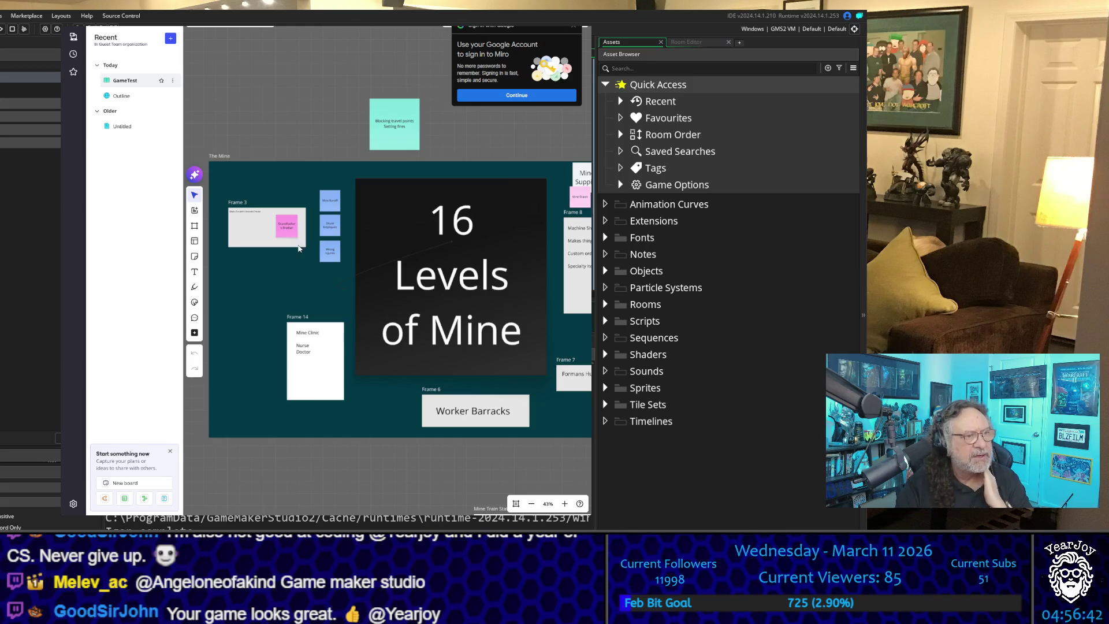
{"action": "scroll", "coordinate": [299, 248], "scroll_direction": "up", "scroll_amount": 5}
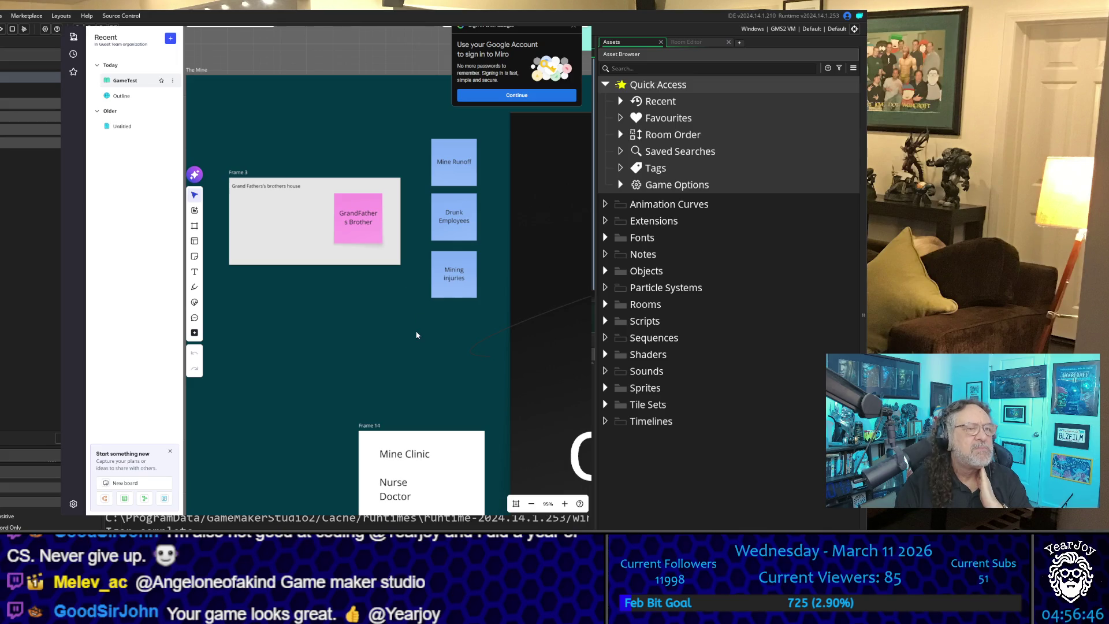
{"action": "scroll", "coordinate": [417, 335], "scroll_direction": "down", "scroll_amount": 2}
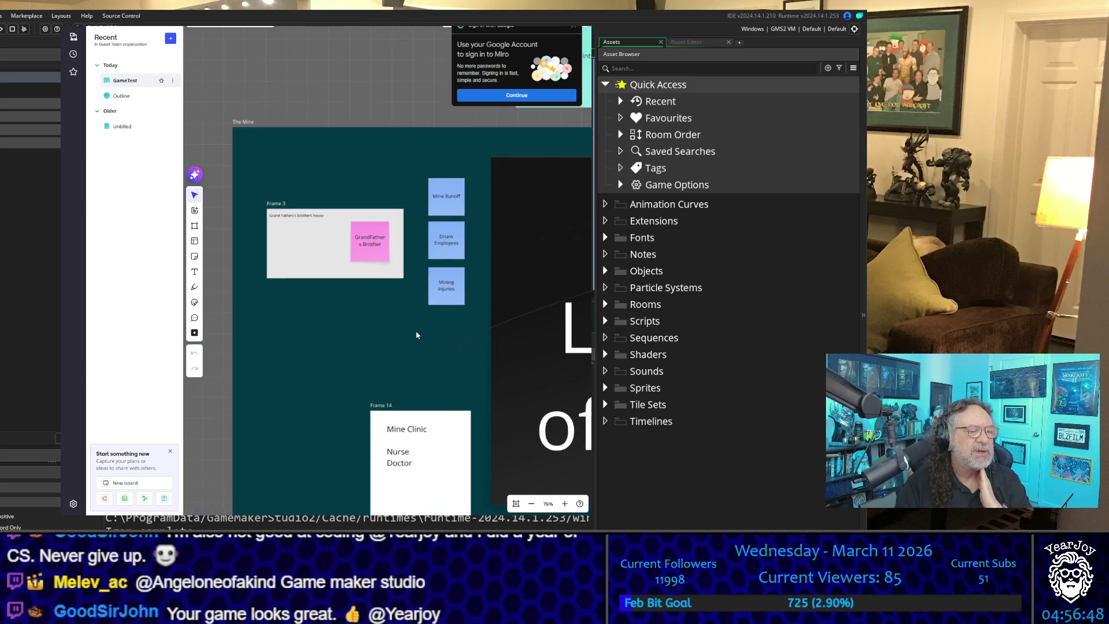
{"action": "scroll", "coordinate": [416, 335], "scroll_direction": "up", "scroll_amount": 1}
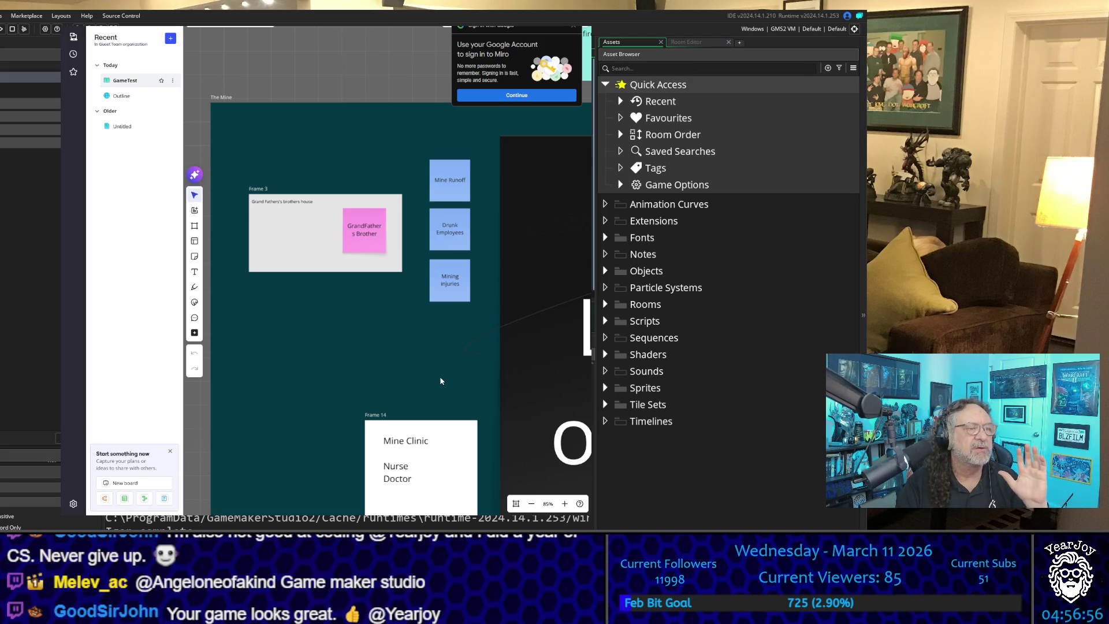
{"action": "left_click_drag", "start_coordinate": [440, 380], "coordinate": [379, 317]}
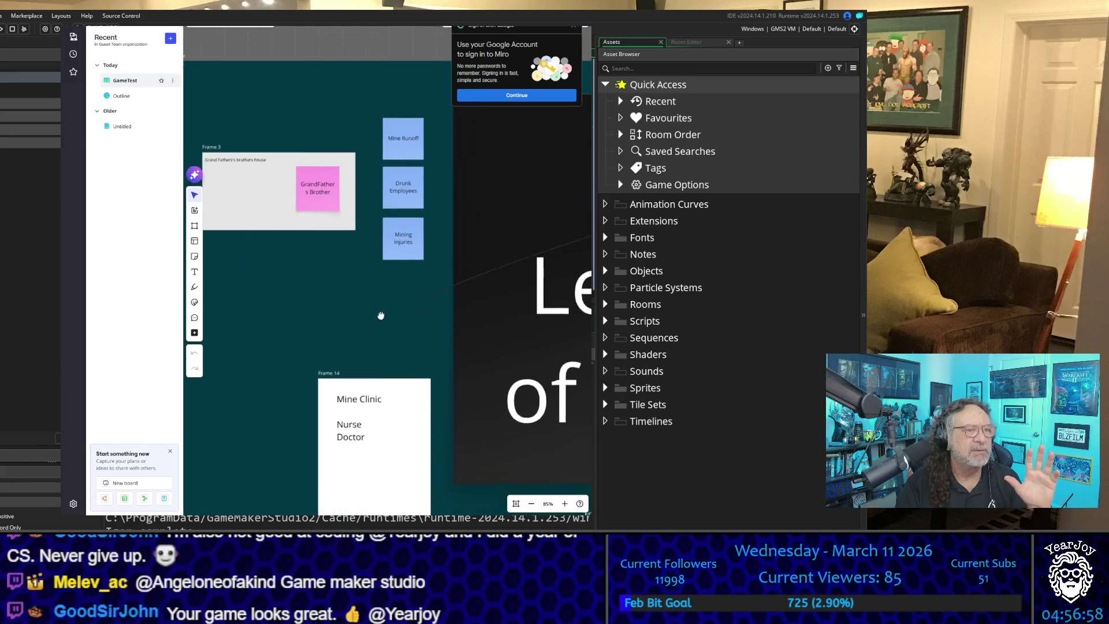
{"action": "scroll", "coordinate": [491, 318], "scroll_direction": "down", "scroll_amount": 2}
{"action": "scroll", "coordinate": [492, 318], "scroll_direction": "down", "scroll_amount": 2}
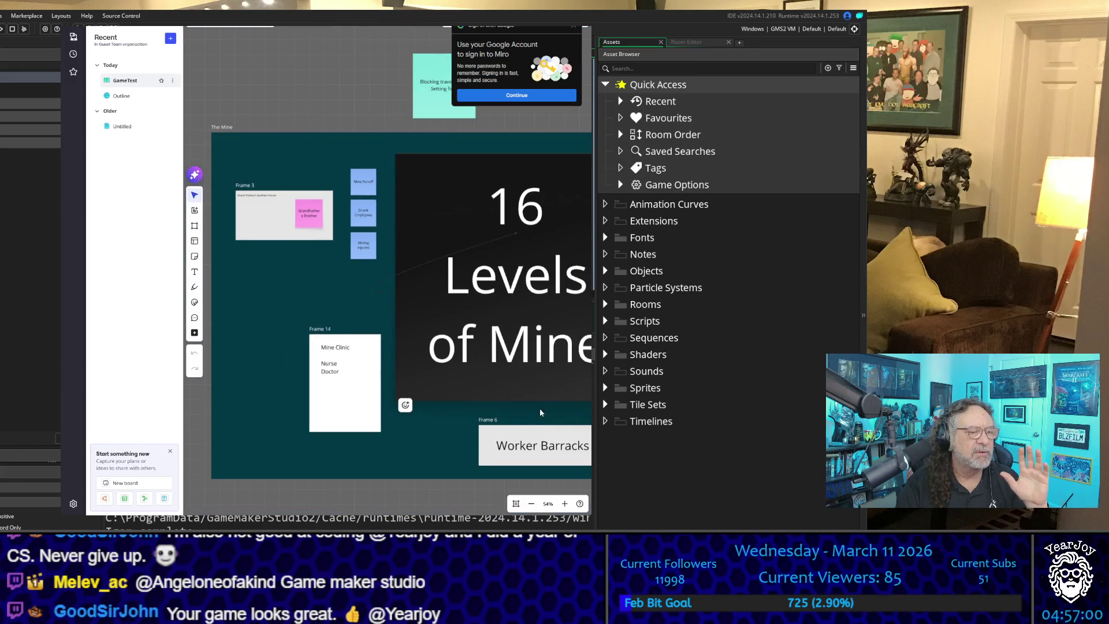
{"action": "mouse_move", "coordinate": [540, 412]}
{"action": "left_mouse_down"}
{"action": "mouse_move", "coordinate": [436, 358]}
{"action": "mouse_move", "coordinate": [404, 289]}
{"action": "mouse_move", "coordinate": [437, 200]}
{"action": "left_mouse_up"}
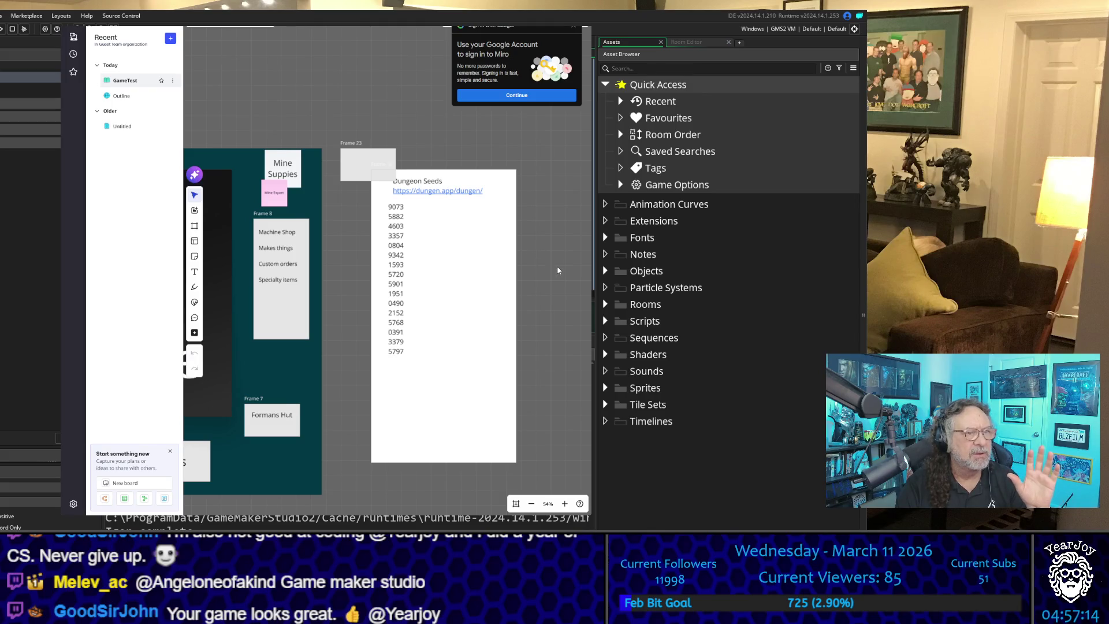
Step: Zoom in on the numbered mine level maps around level 7, then switch back to GameMaker
{"action": "scroll", "coordinate": [383, 250], "scroll_direction": "down", "scroll_amount": 10}
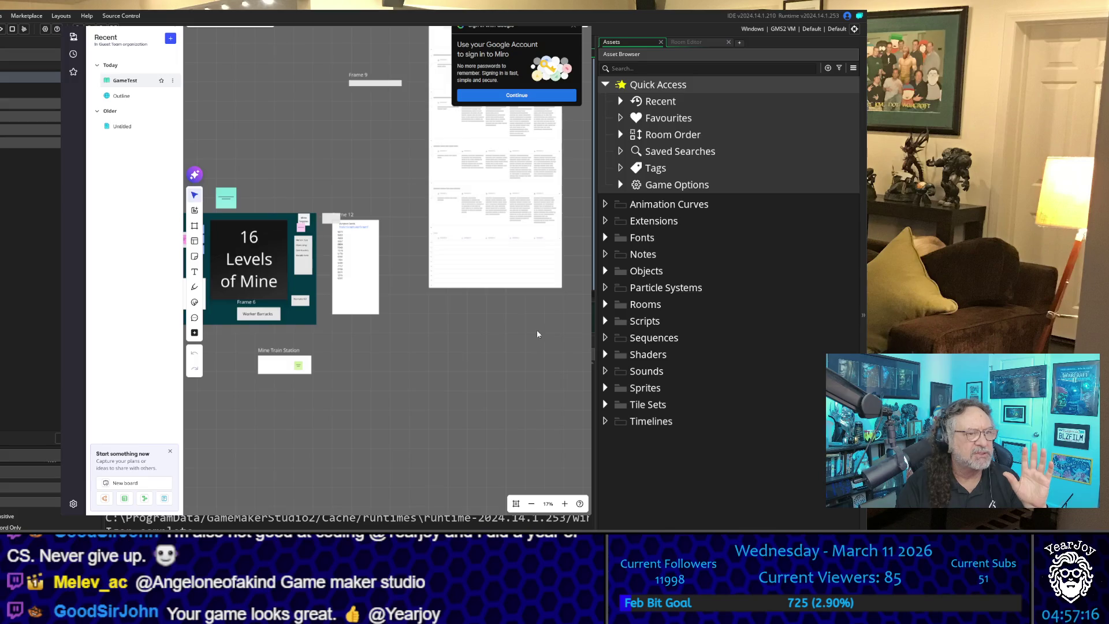
{"action": "scroll", "coordinate": [536, 333], "scroll_direction": "down", "scroll_amount": 2}
{"action": "left_click_drag", "start_coordinate": [488, 340], "coordinate": [277, 164]}
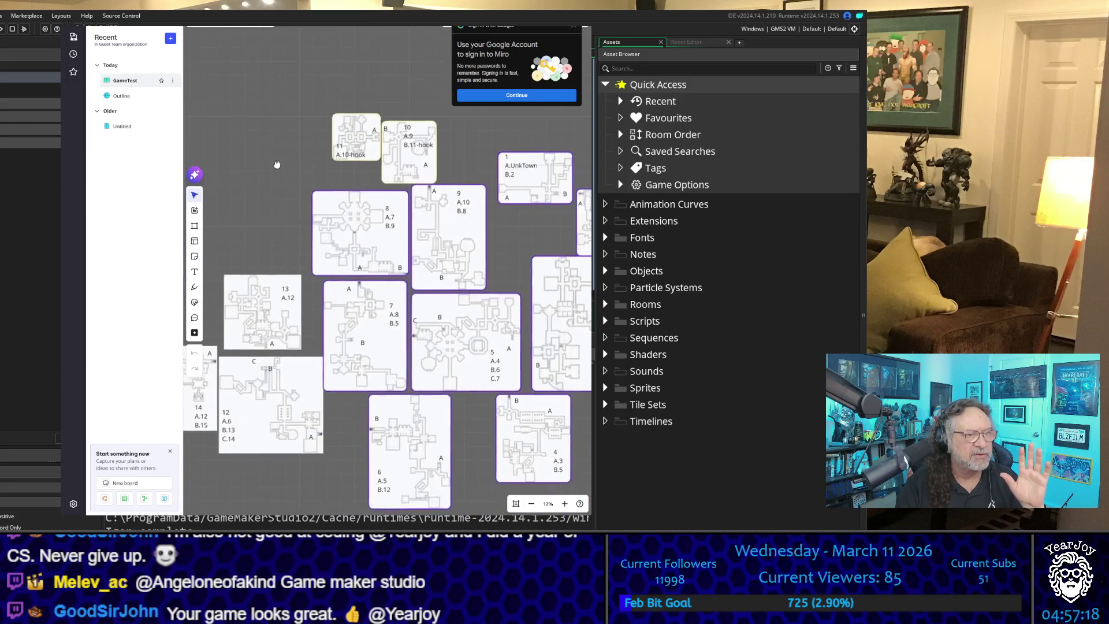
{"action": "scroll", "coordinate": [277, 165], "scroll_direction": "down", "scroll_amount": 2}
{"action": "mouse_move", "coordinate": [459, 425]}
{"action": "left_mouse_down"}
{"action": "mouse_move", "coordinate": [504, 360]}
{"action": "mouse_move", "coordinate": [546, 396]}
{"action": "mouse_move", "coordinate": [498, 401]}
{"action": "left_mouse_up"}
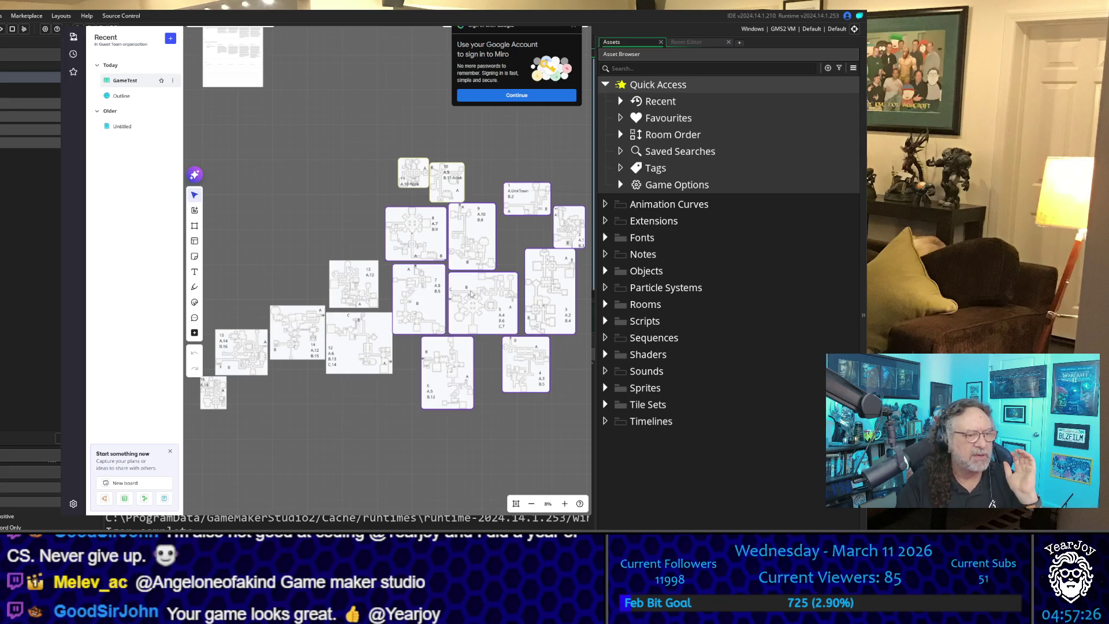
{"action": "scroll", "coordinate": [443, 290], "scroll_direction": "up", "scroll_amount": 8}
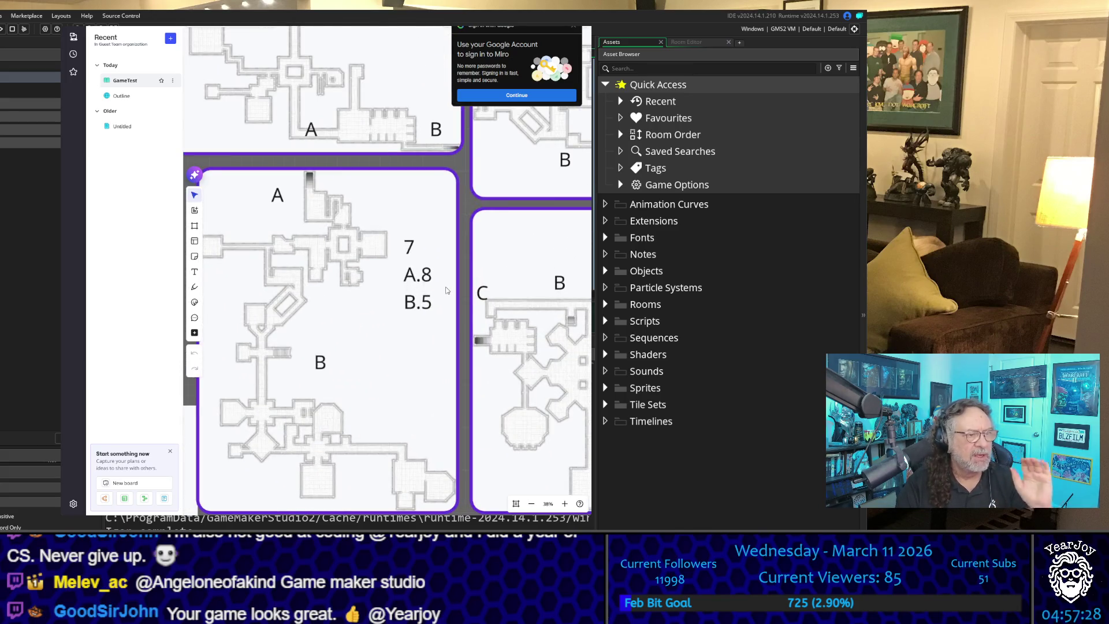
{"action": "scroll", "coordinate": [445, 290], "scroll_direction": "down", "scroll_amount": 3}
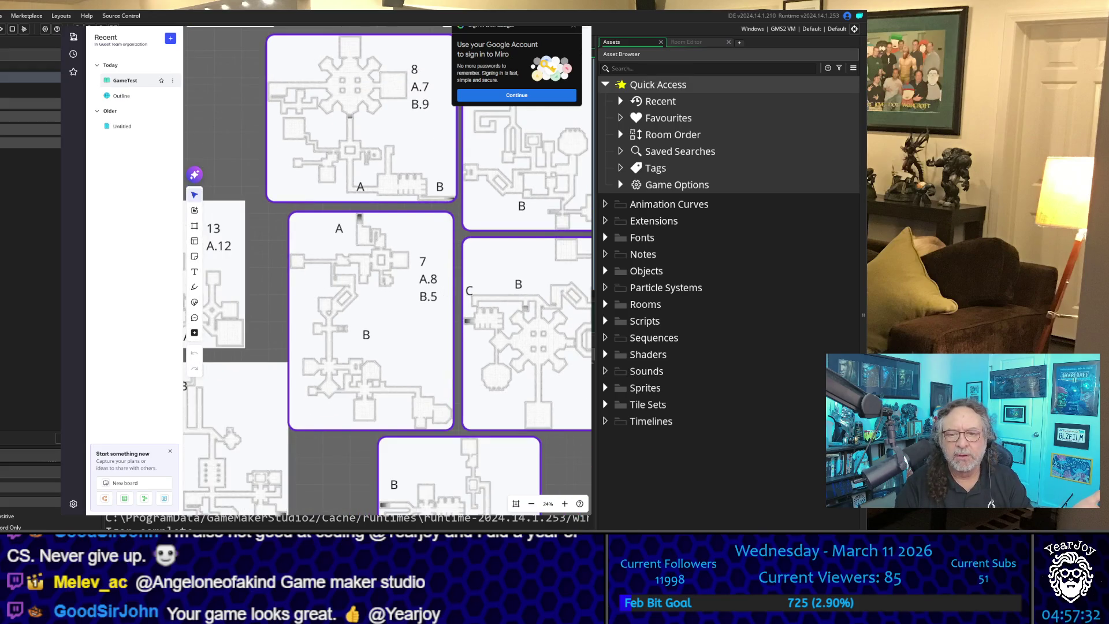
{"action": "key", "text": "alt+Tab"}
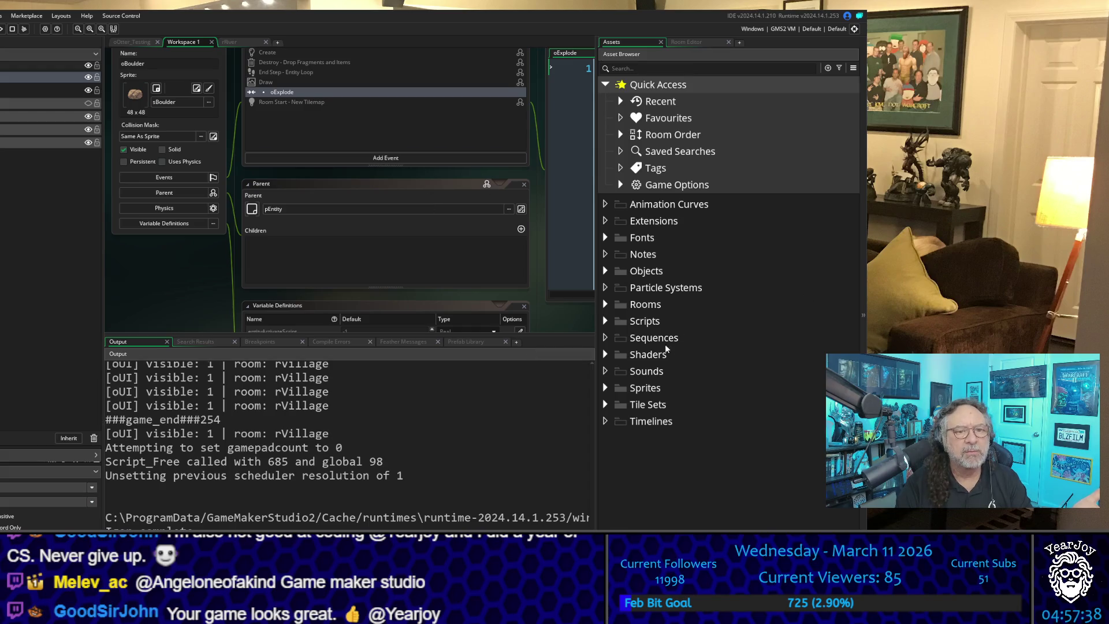
Step: Open rMineLevel_02 from Rooms > rUnclesTown_25 > Mines in the room editor
{"action": "left_click", "coordinate": [603, 305]}
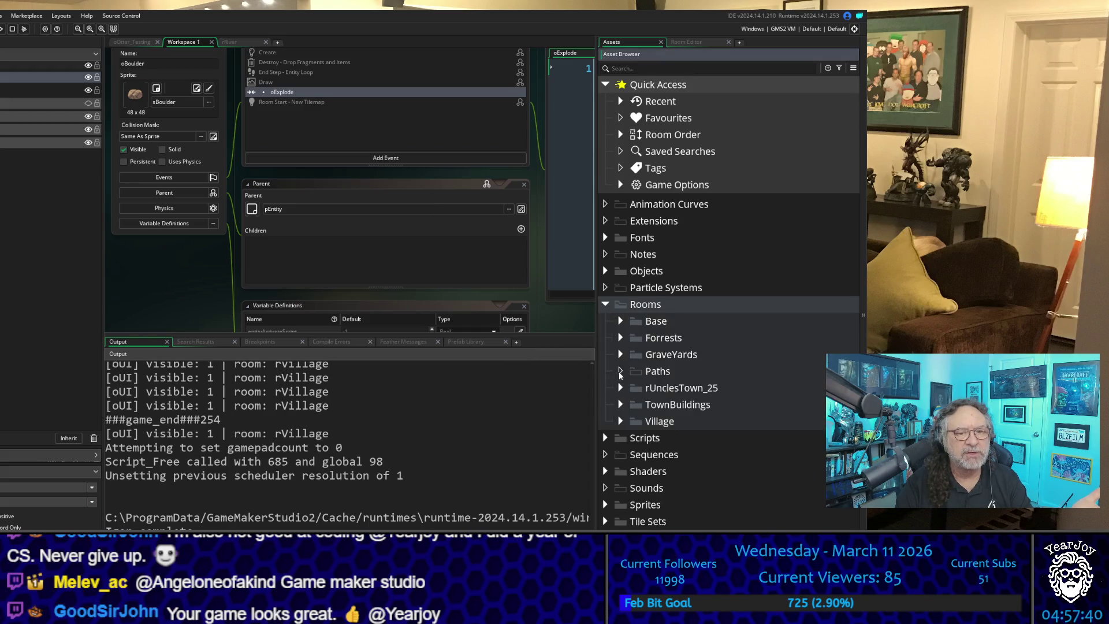
{"action": "left_click", "coordinate": [620, 388]}
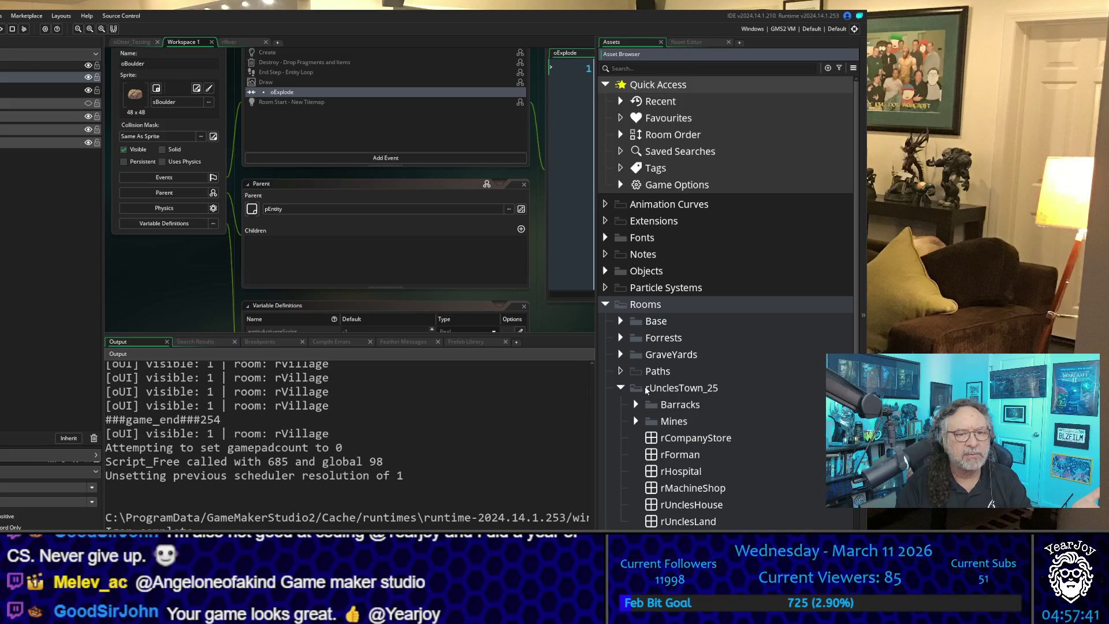
{"action": "left_click", "coordinate": [635, 420]}
{"action": "double_click", "coordinate": [697, 458]}
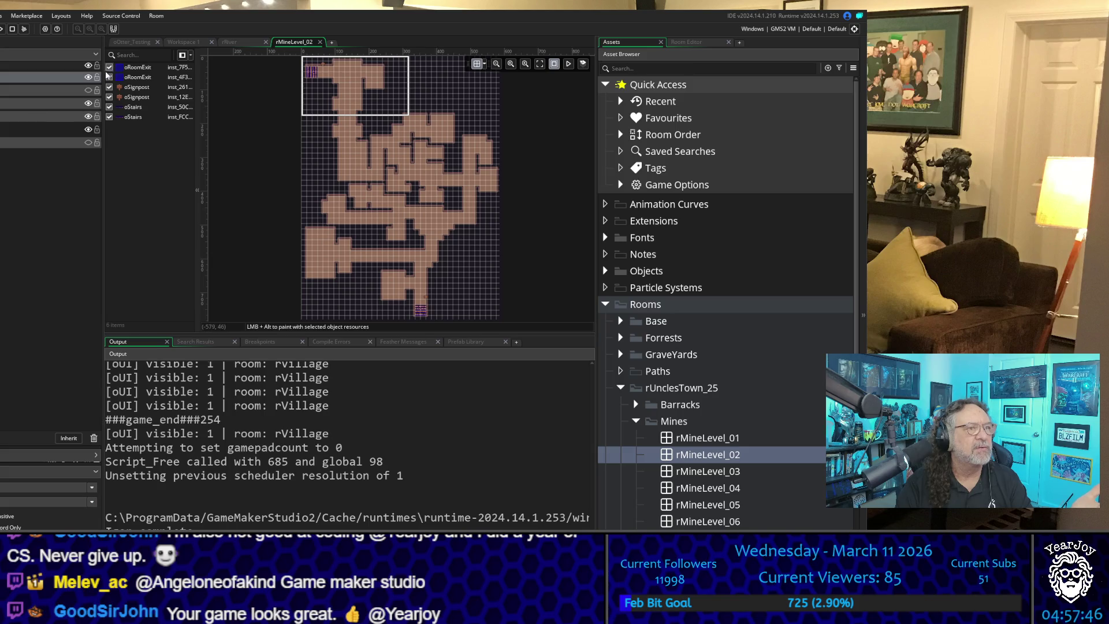
Step: Toggle the room's layer visibility to compare tiles, leaving the brown tile layer shown
{"action": "left_click", "coordinate": [88, 77]}
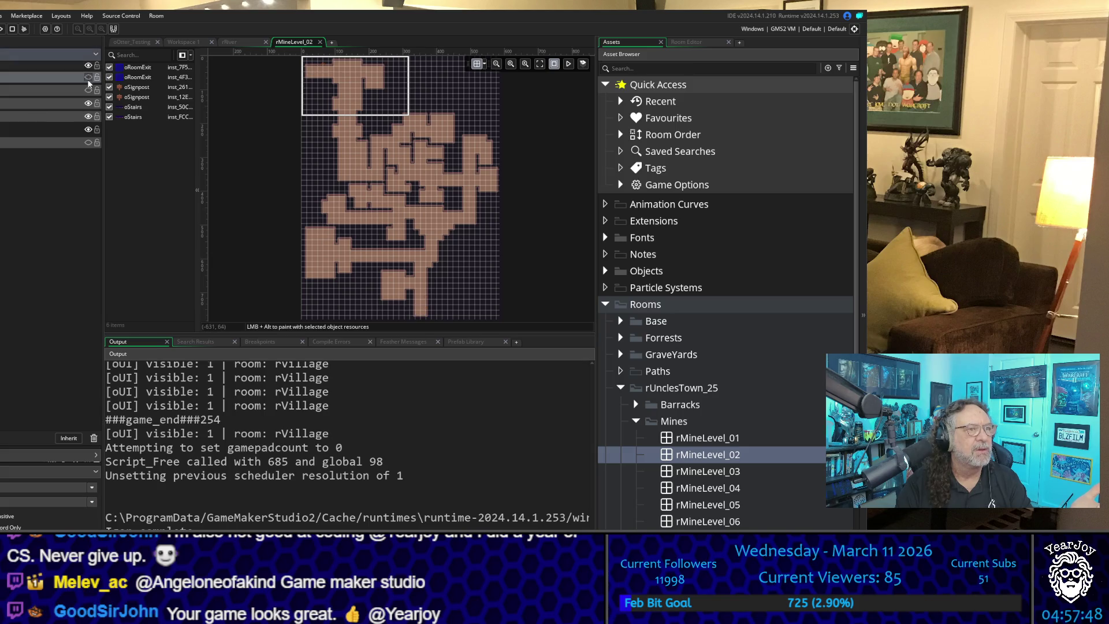
{"action": "left_click", "coordinate": [88, 102]}
{"action": "left_click", "coordinate": [88, 116]}
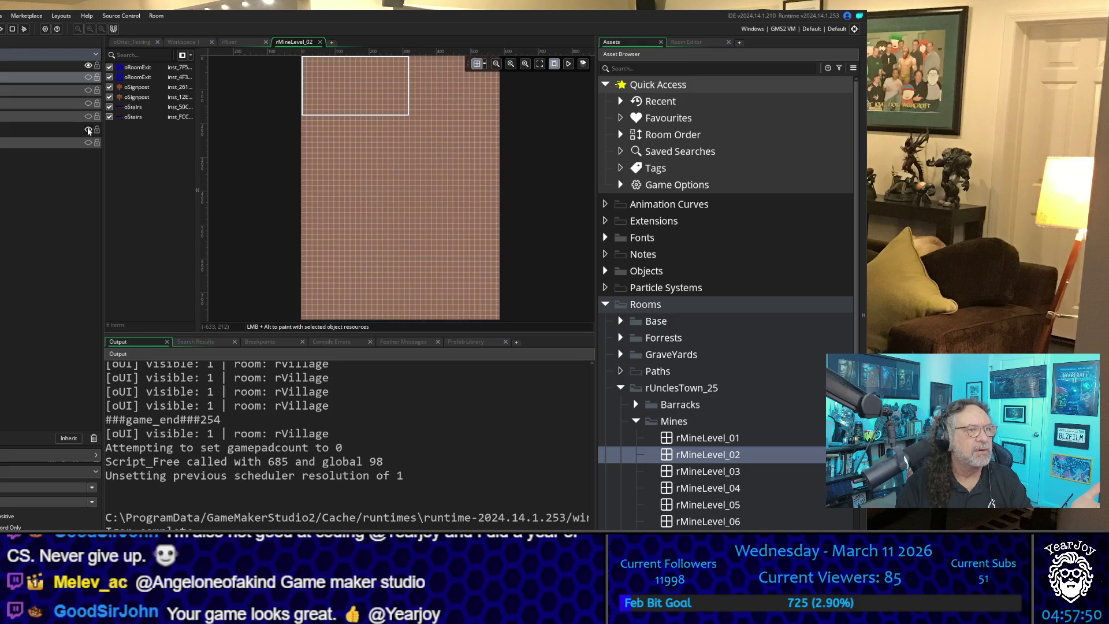
{"action": "left_click", "coordinate": [88, 142]}
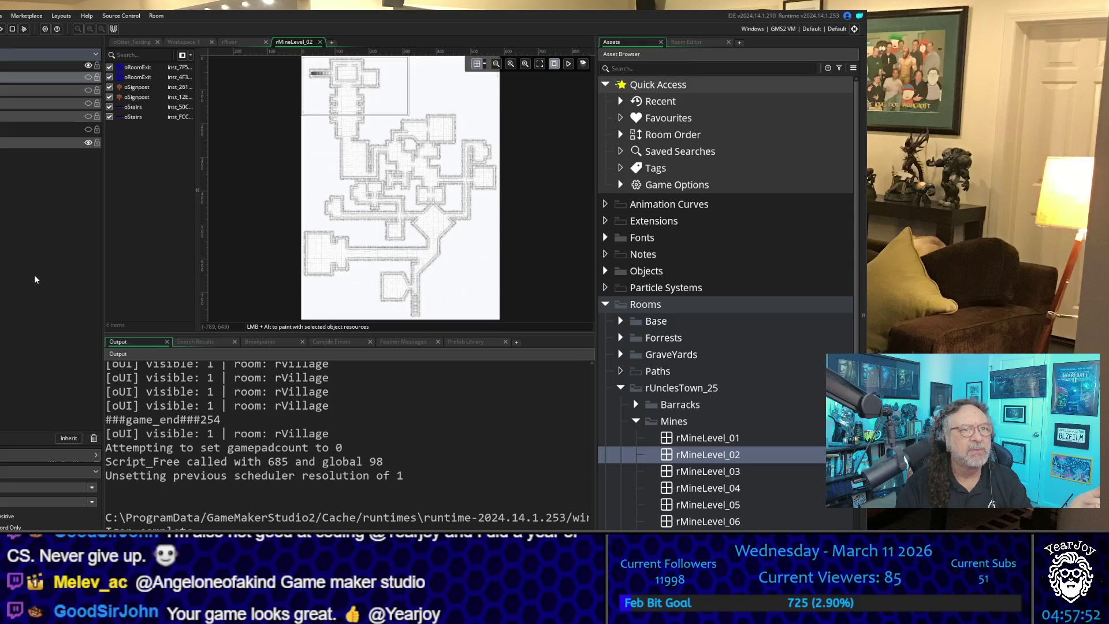
{"action": "left_click", "coordinate": [87, 130]}
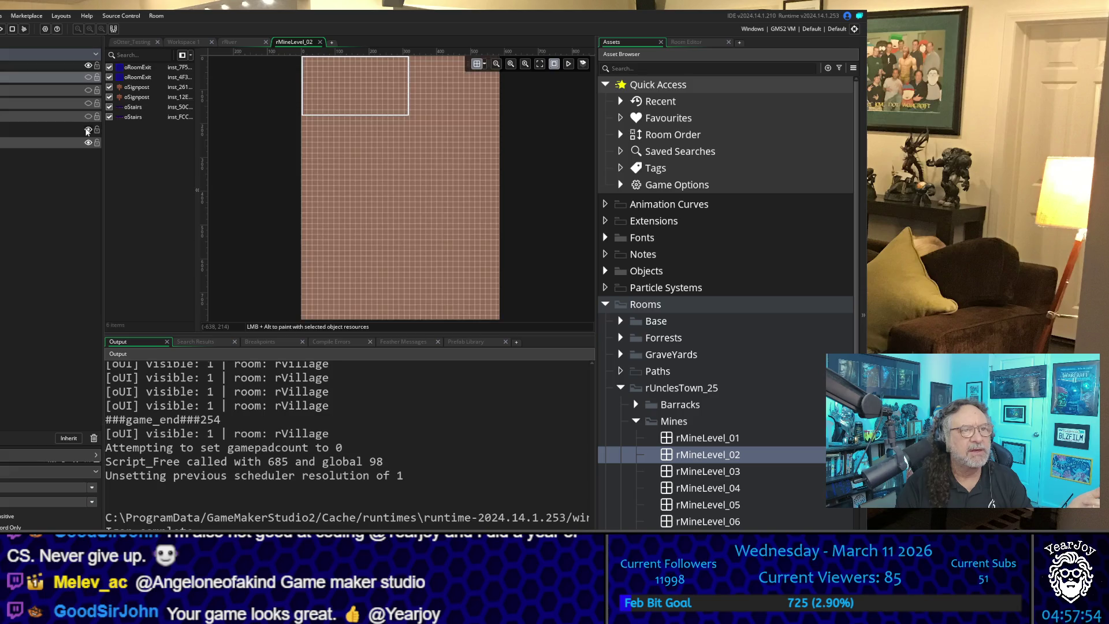
{"action": "left_click", "coordinate": [88, 129]}
{"action": "left_click", "coordinate": [88, 117]}
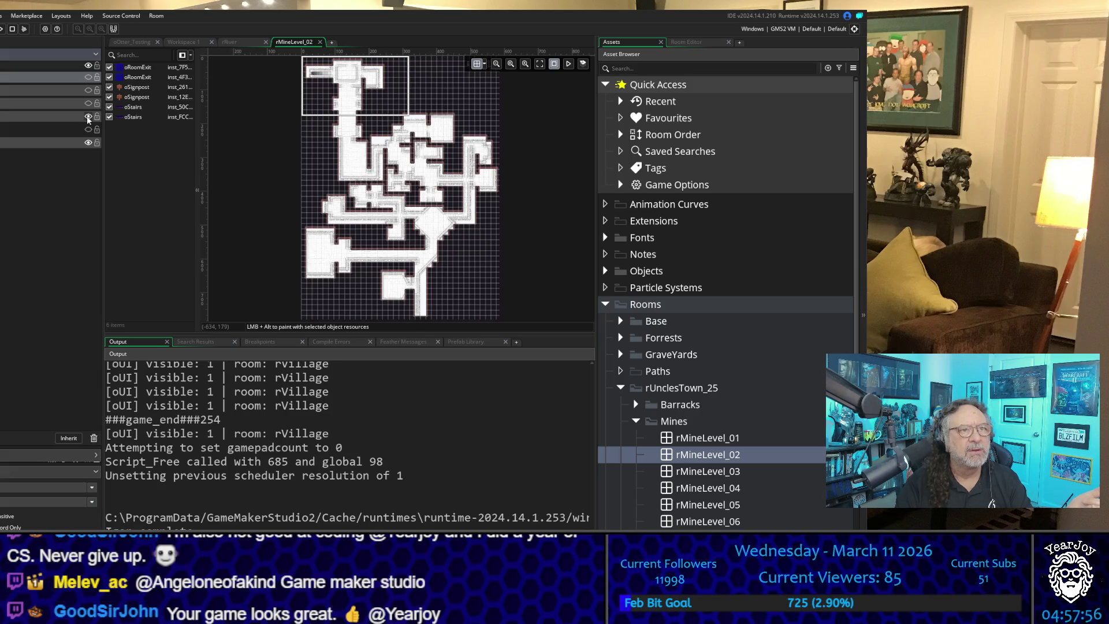
{"action": "left_click", "coordinate": [88, 117]}
{"action": "left_click", "coordinate": [88, 117]}
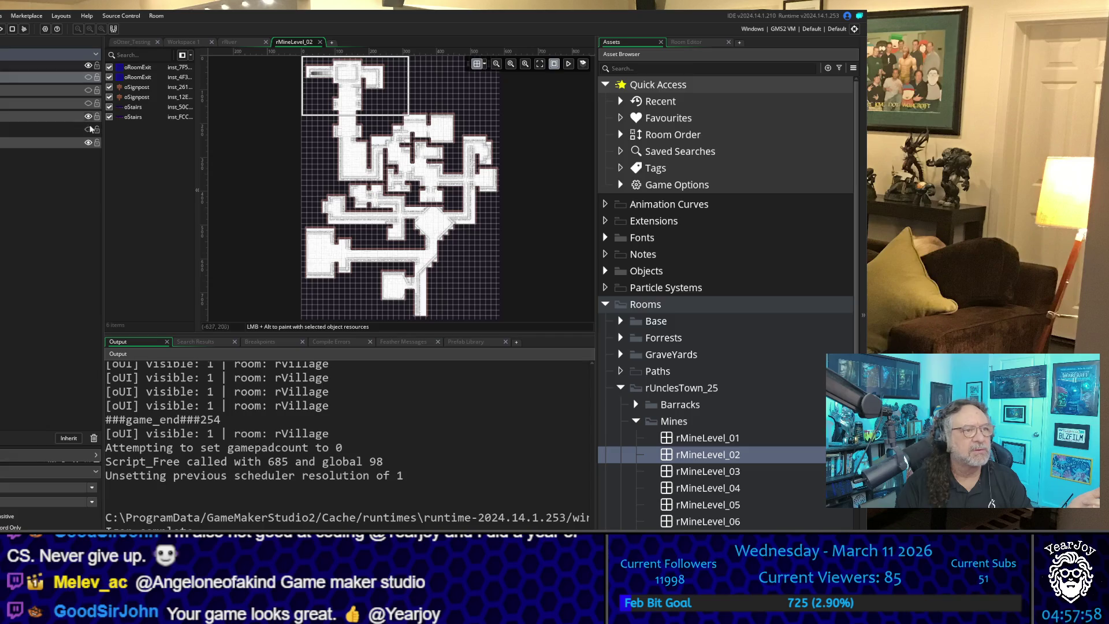
{"action": "left_click", "coordinate": [88, 130]}
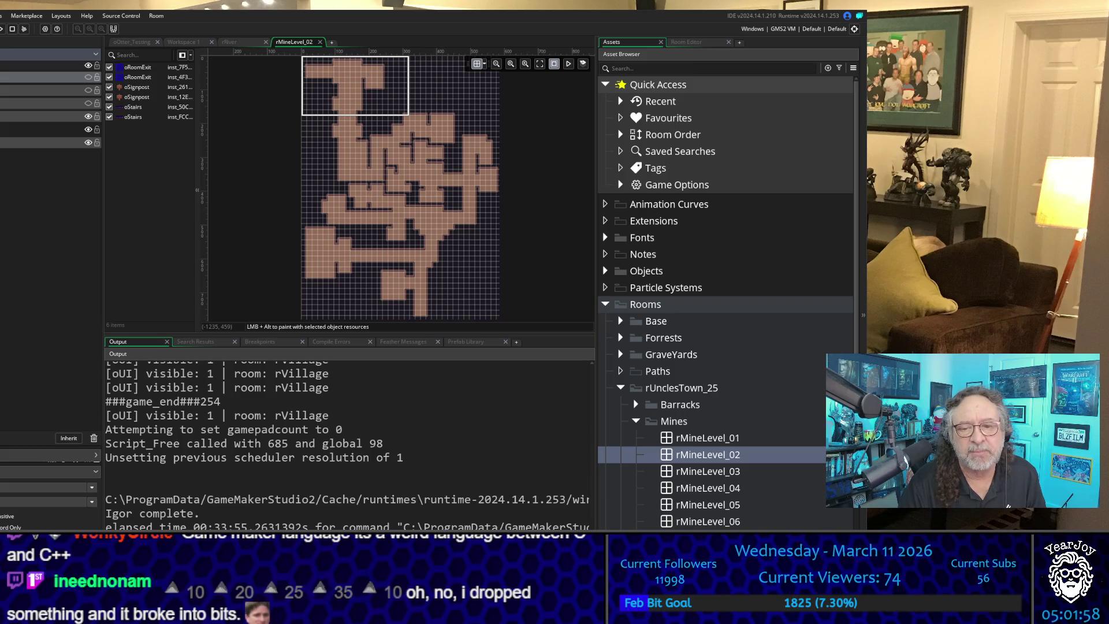
Step: Review Frames 73 and 76 and the Main Path frames on the Miro board, then return to GameMaker
{"action": "key", "text": "alt+Tab"}
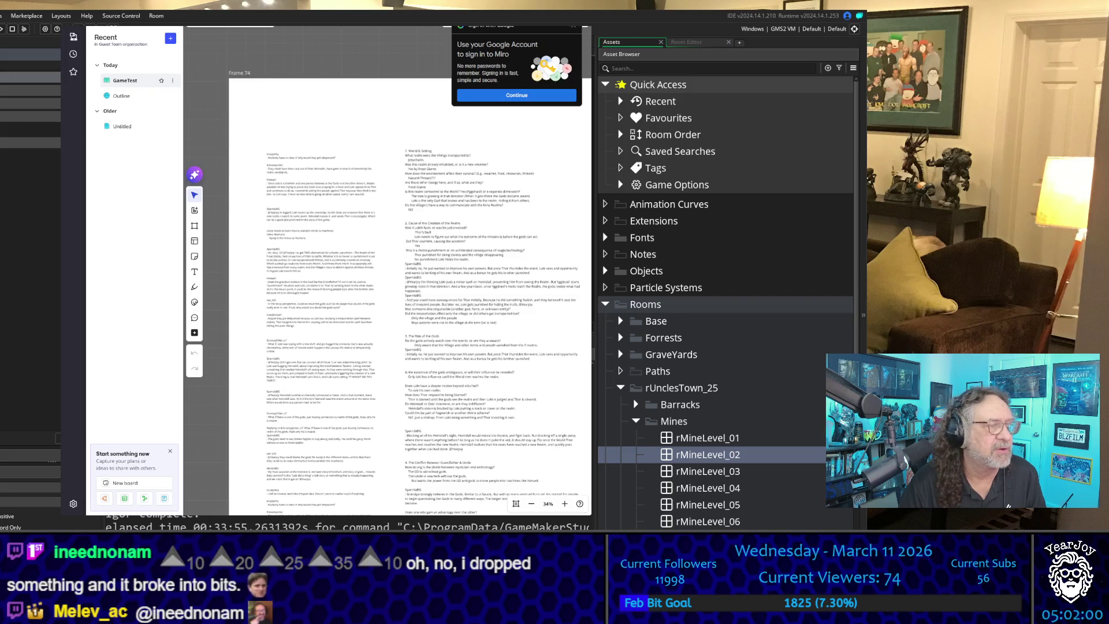
{"action": "scroll", "coordinate": [443, 420], "scroll_direction": "down", "scroll_amount": 5}
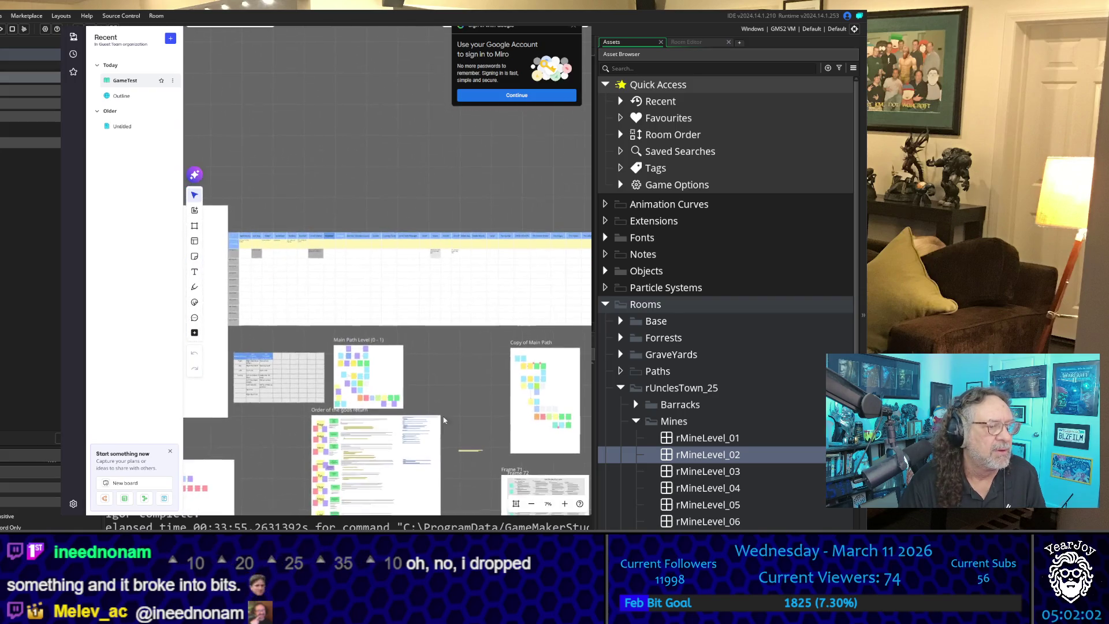
{"action": "mouse_move", "coordinate": [444, 419]}
{"action": "left_mouse_down"}
{"action": "mouse_move", "coordinate": [495, 350]}
{"action": "mouse_move", "coordinate": [323, 168]}
{"action": "mouse_move", "coordinate": [478, 230]}
{"action": "mouse_move", "coordinate": [353, 164]}
{"action": "mouse_move", "coordinate": [396, 306]}
{"action": "mouse_move", "coordinate": [322, 307]}
{"action": "mouse_move", "coordinate": [461, 314]}
{"action": "mouse_move", "coordinate": [371, 262]}
{"action": "mouse_move", "coordinate": [439, 267]}
{"action": "mouse_move", "coordinate": [517, 317]}
{"action": "mouse_move", "coordinate": [497, 367]}
{"action": "left_mouse_up"}
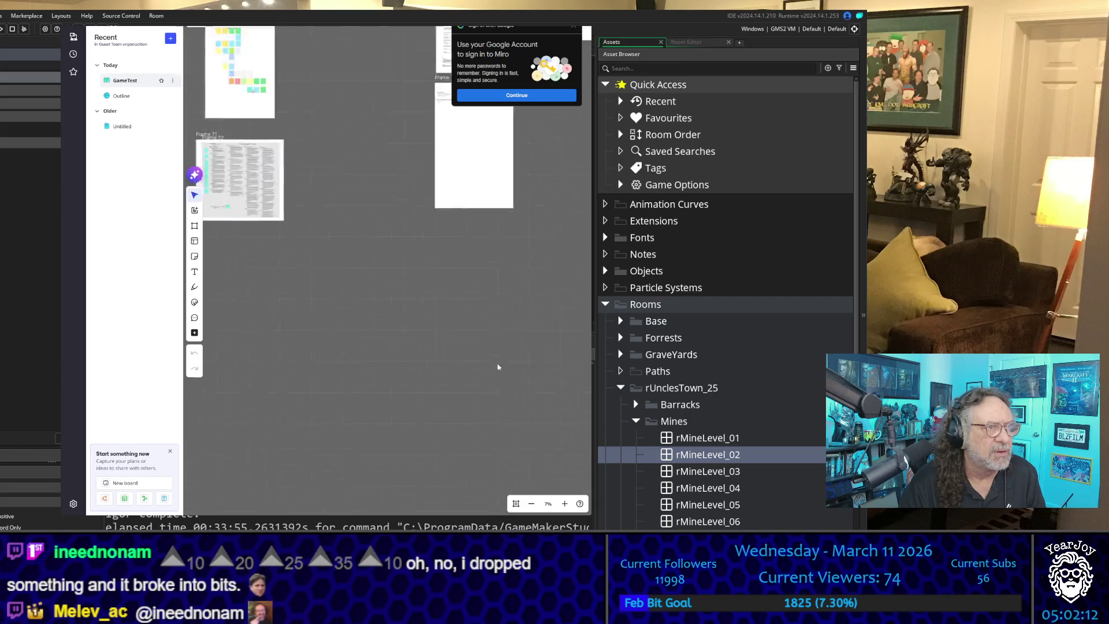
{"action": "left_click_drag", "start_coordinate": [202, 173], "coordinate": [495, 329]}
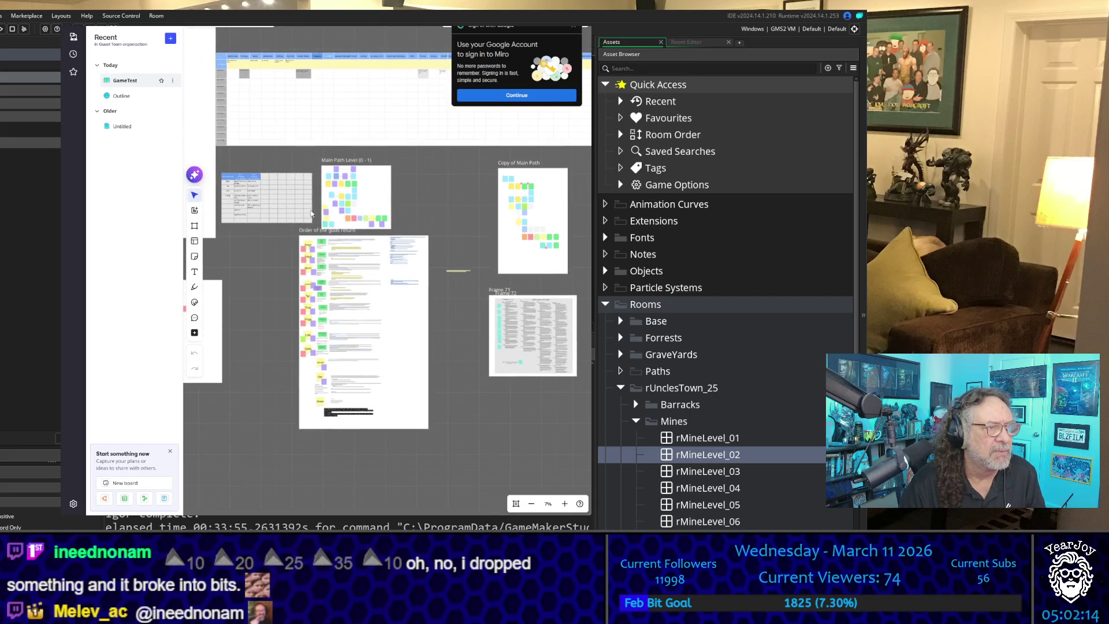
{"action": "left_click_drag", "start_coordinate": [311, 214], "coordinate": [548, 250]}
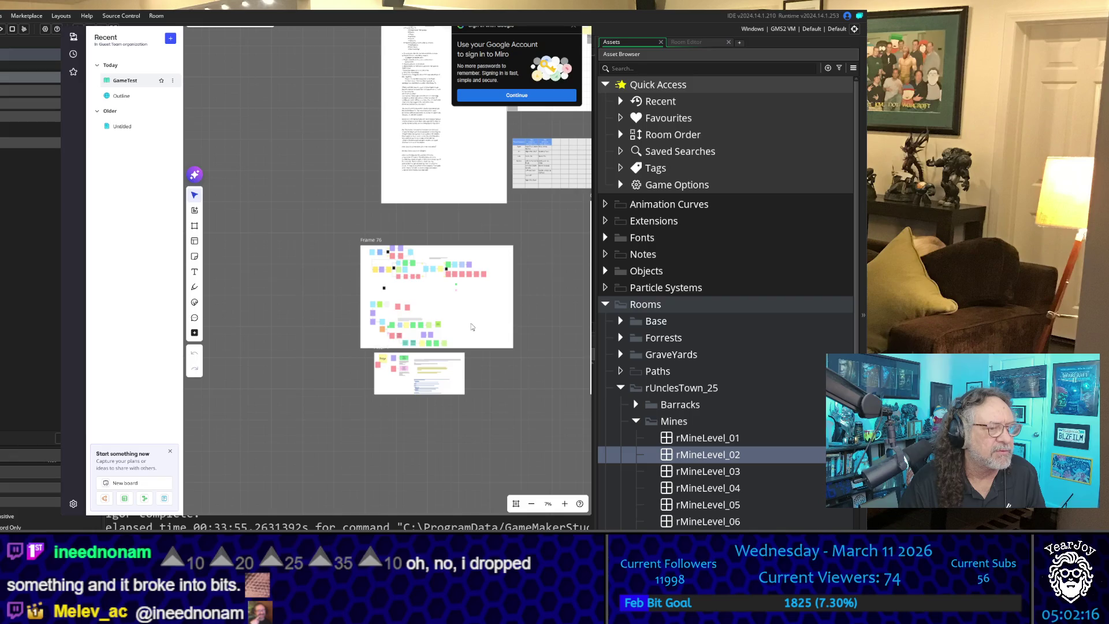
{"action": "scroll", "coordinate": [471, 327], "scroll_direction": "up", "scroll_amount": 8}
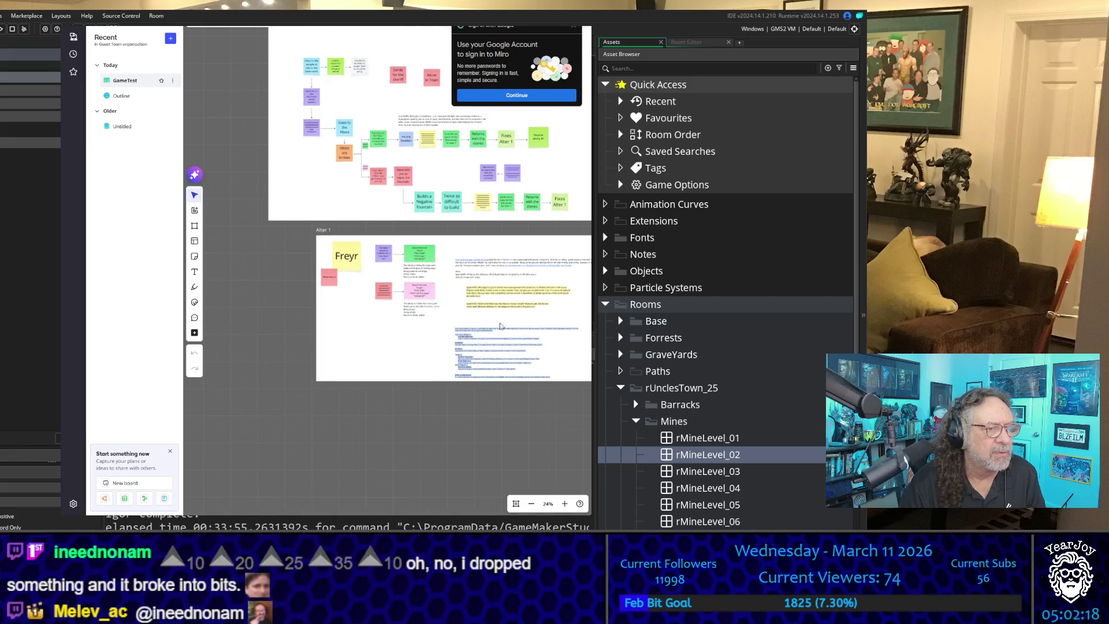
{"action": "scroll", "coordinate": [497, 393], "scroll_direction": "right", "scroll_amount": 5}
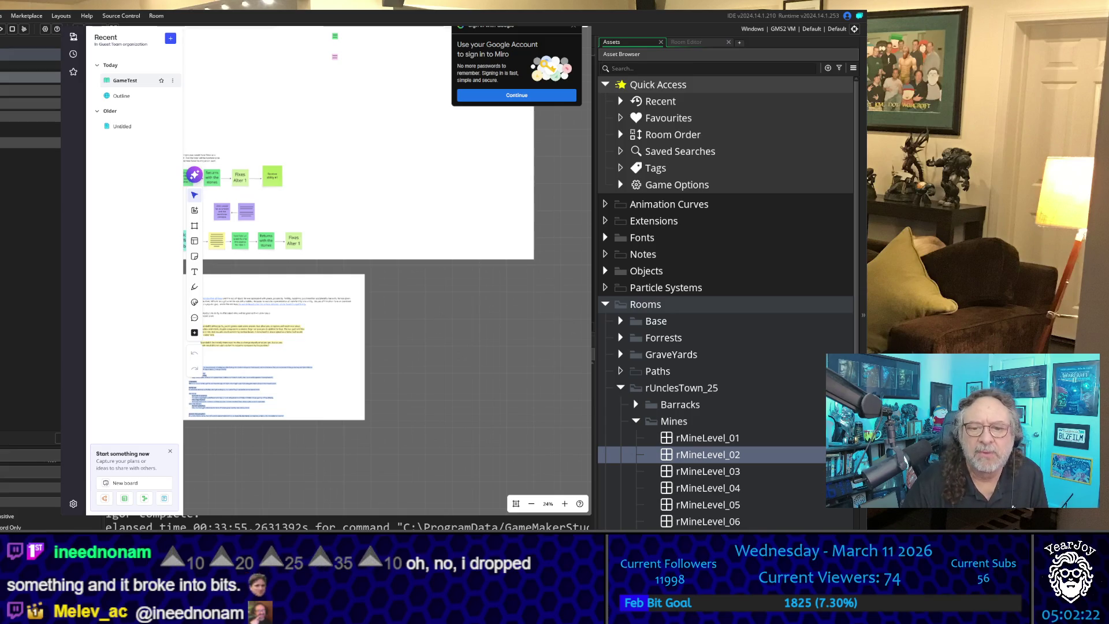
{"action": "key", "text": "alt+Tab"}
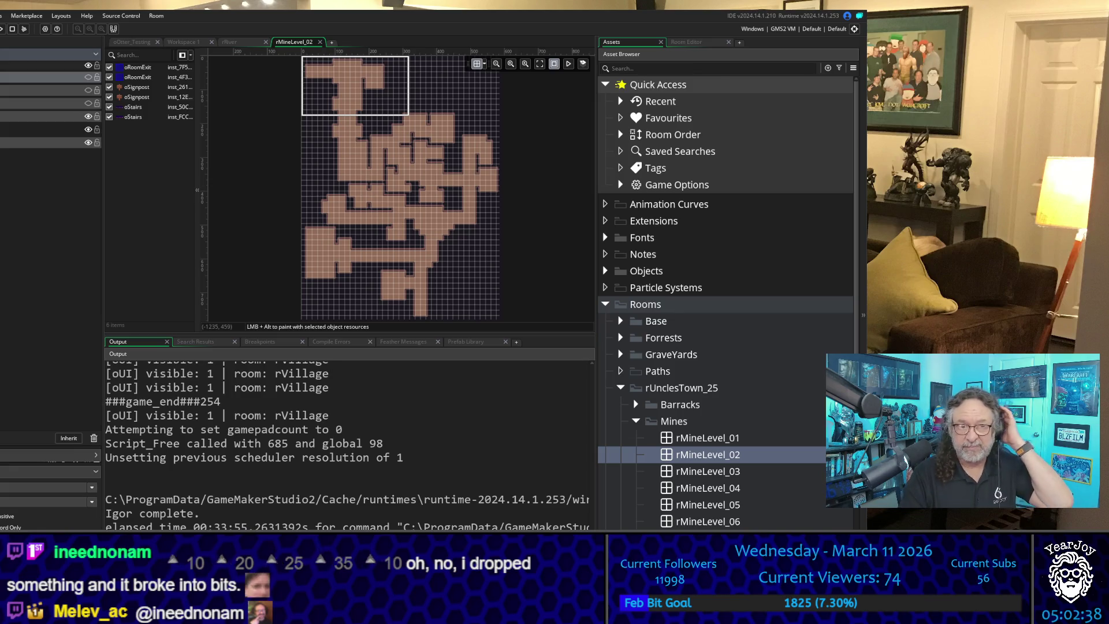
Step: Bring the Excel raid list window to the front with Alt+Tab
{"action": "key", "text": "alt+Tab"}
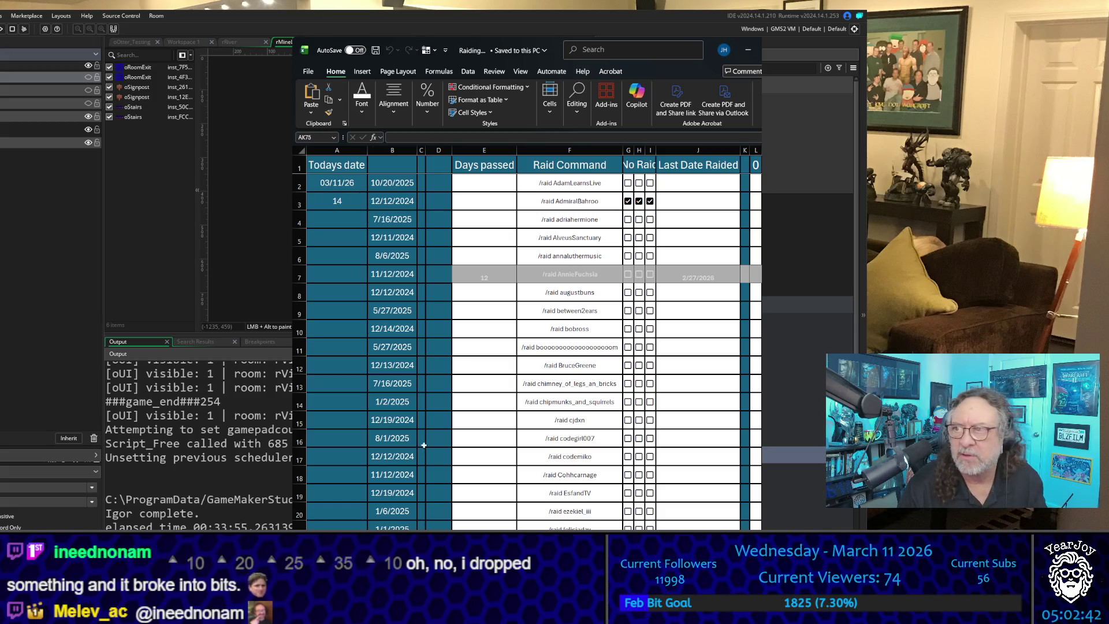
Step: Minimize the Excel raid list window to reveal the room editor
{"action": "left_click", "coordinate": [748, 50]}
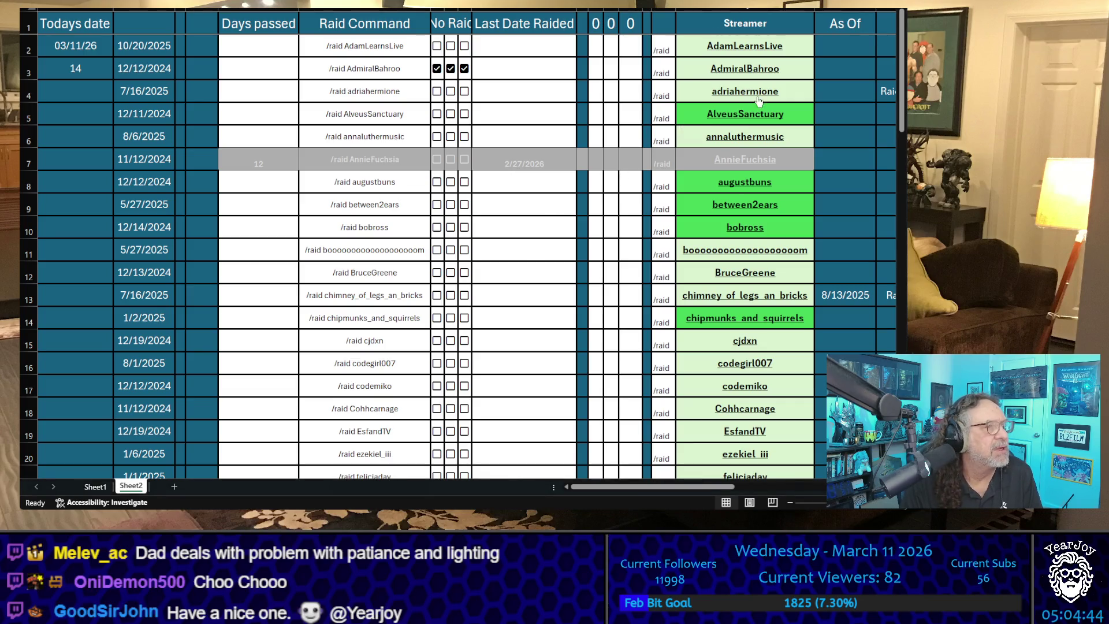
{"action": "scroll", "coordinate": [749, 121], "scroll_direction": "down", "scroll_amount": 1}
{"action": "scroll", "coordinate": [748, 121], "scroll_direction": "down", "scroll_amount": 9}
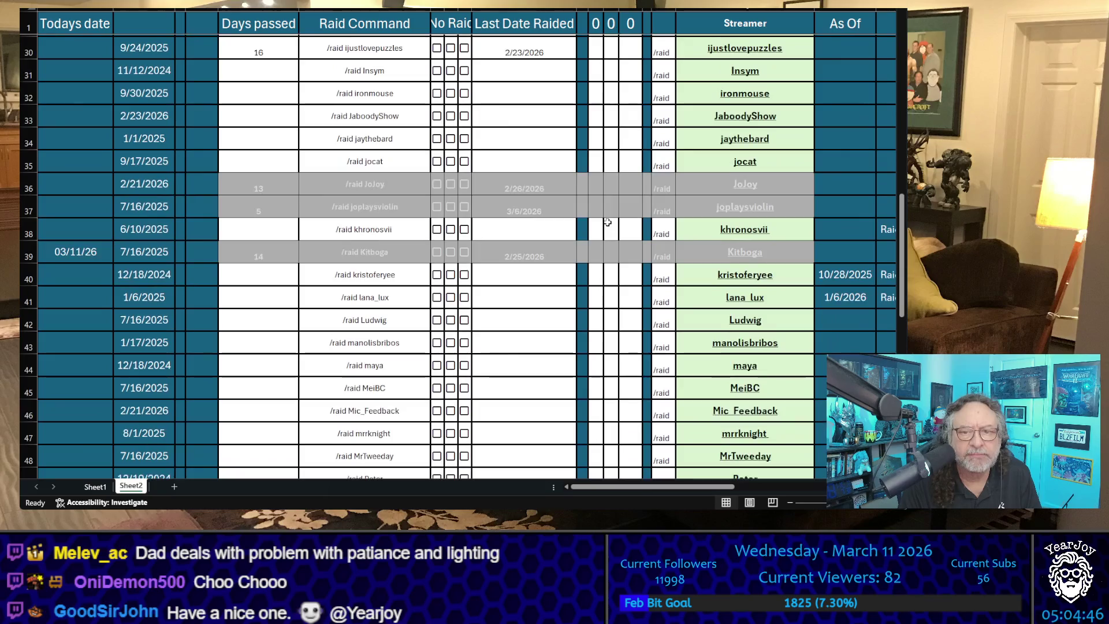
{"action": "left_click", "coordinate": [625, 296]}
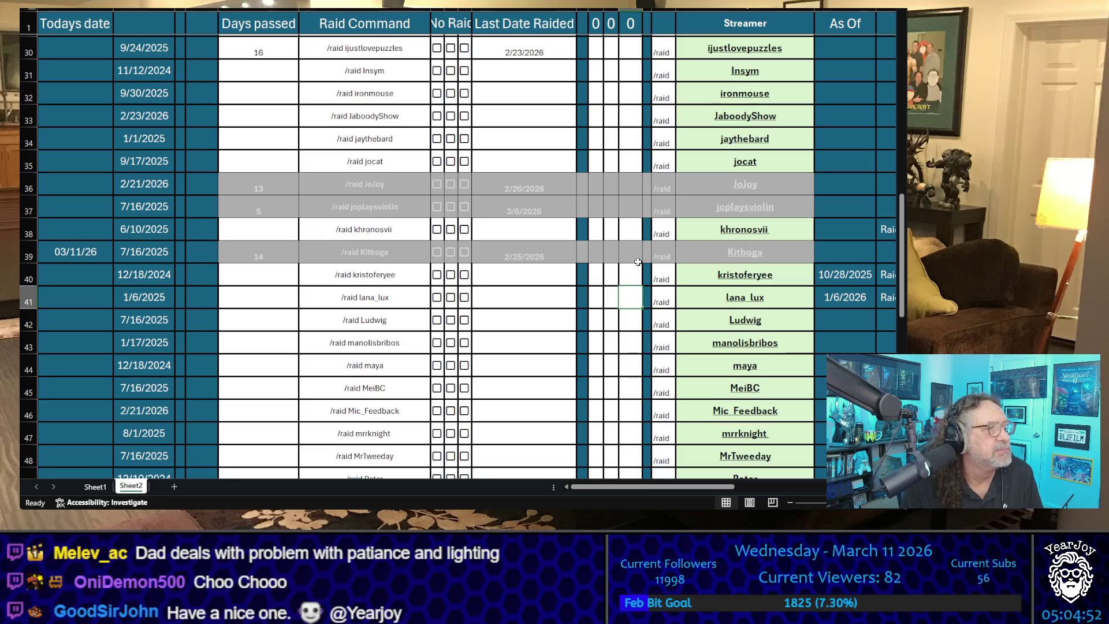
{"action": "scroll", "coordinate": [640, 205], "scroll_direction": "up", "scroll_amount": 9}
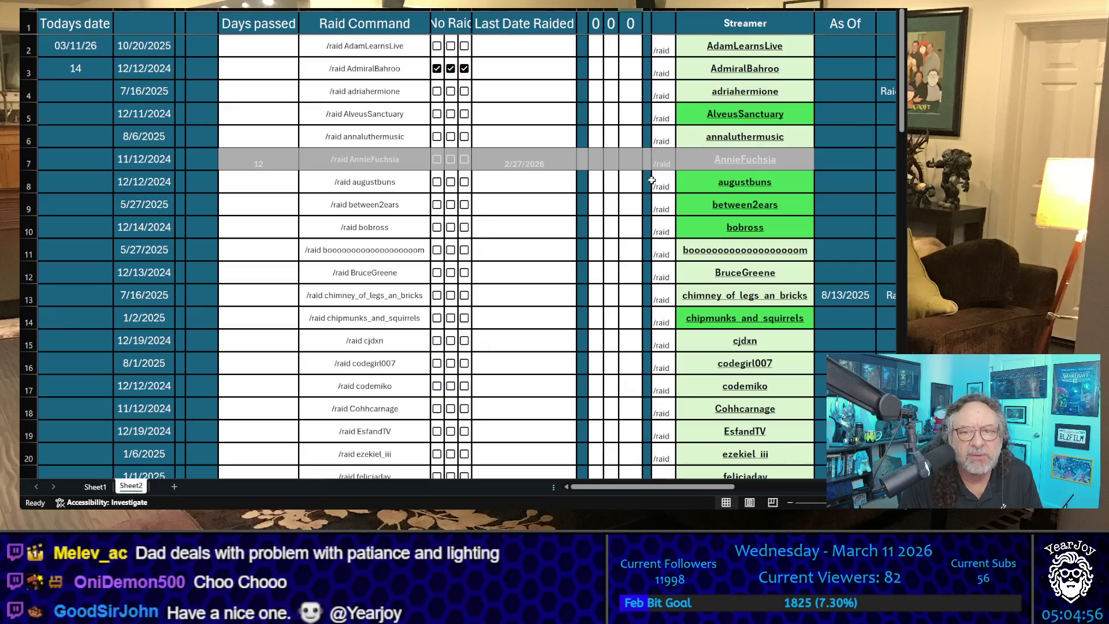
Step: Mark AlveusSanctuary and ezekiel_iii with an X as raid candidates
{"action": "left_click", "coordinate": [638, 118]}
{"action": "type", "text": "X"}
{"action": "left_click", "coordinate": [608, 142]}
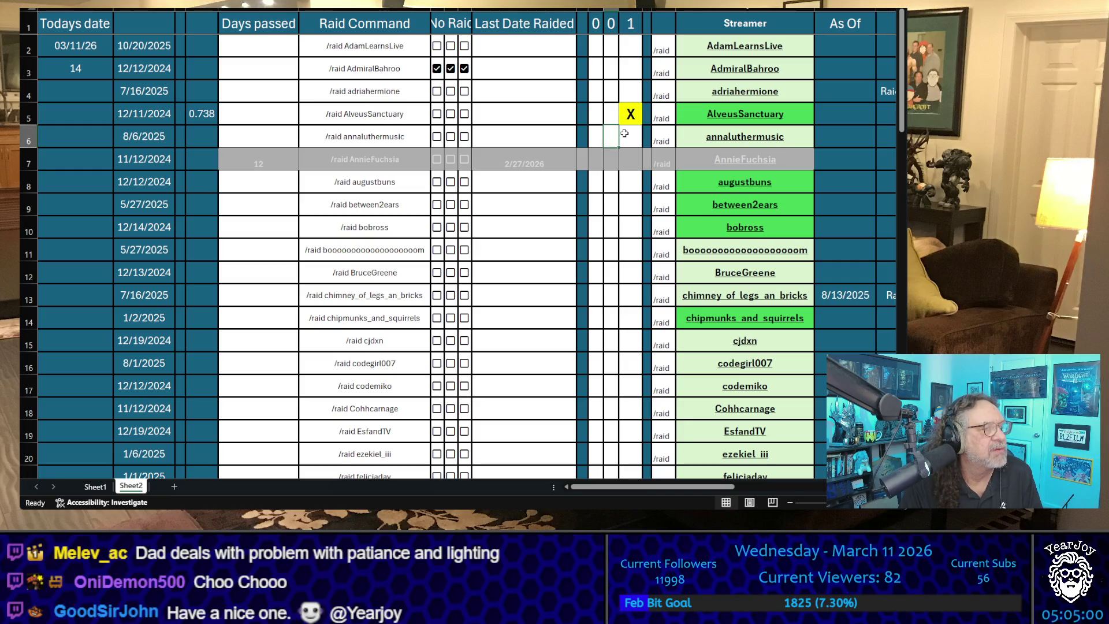
{"action": "scroll", "coordinate": [658, 180], "scroll_direction": "down", "scroll_amount": 13}
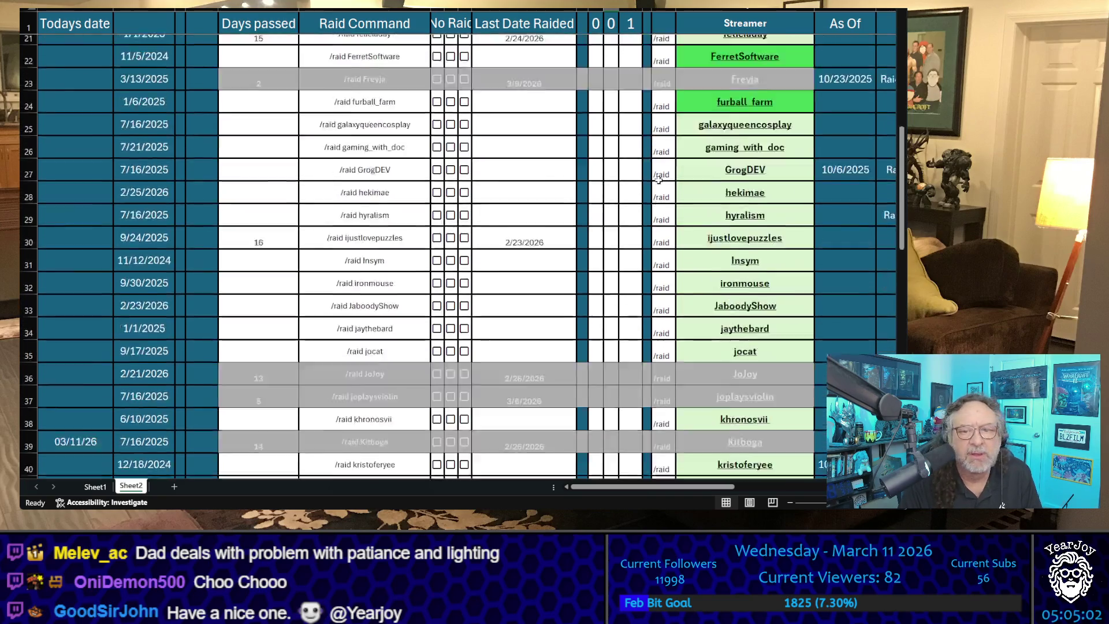
{"action": "scroll", "coordinate": [658, 180], "scroll_direction": "down", "scroll_amount": 5}
{"action": "scroll", "coordinate": [658, 180], "scroll_direction": "up", "scroll_amount": 2}
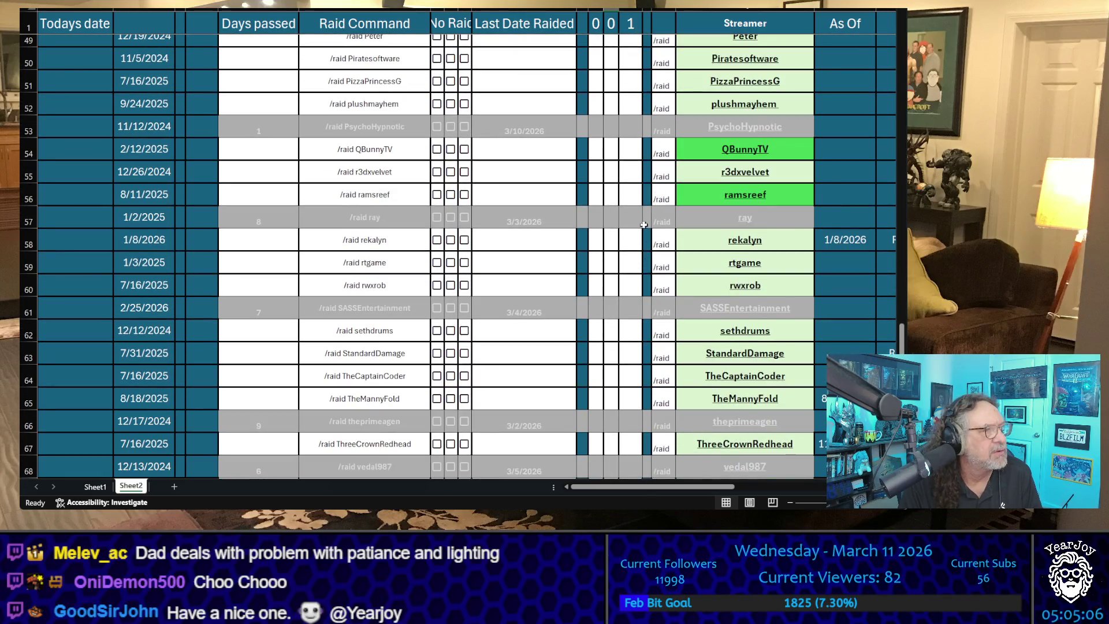
{"action": "scroll", "coordinate": [654, 222], "scroll_direction": "up", "scroll_amount": 14}
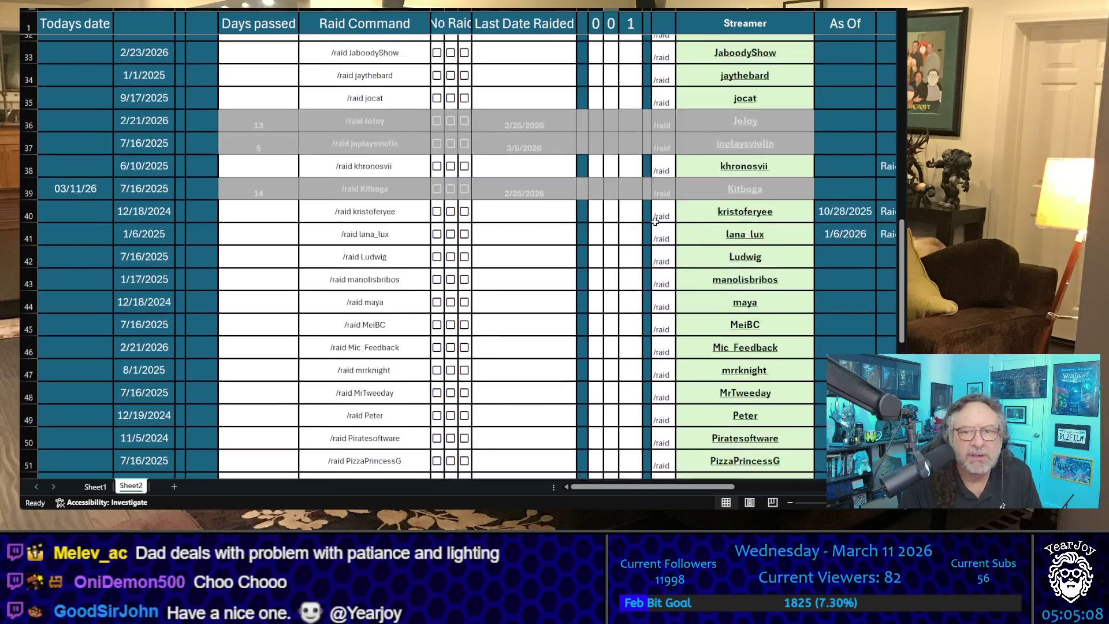
{"action": "scroll", "coordinate": [642, 279], "scroll_direction": "down", "scroll_amount": 2}
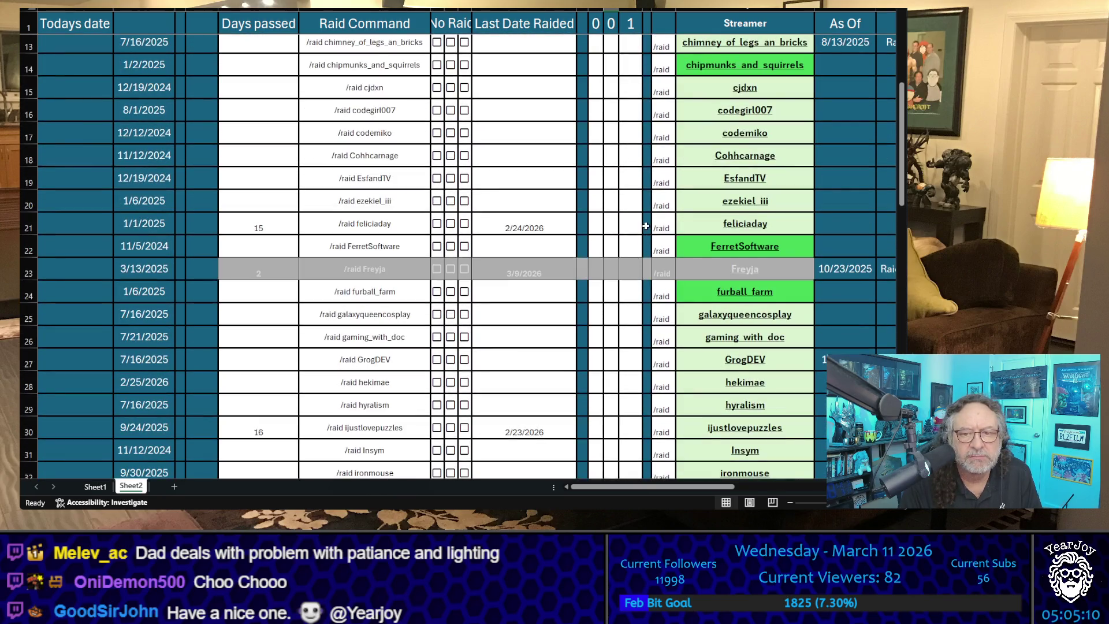
{"action": "left_click", "coordinate": [638, 200]}
{"action": "type", "text": "X"}
{"action": "key", "text": "Return"}
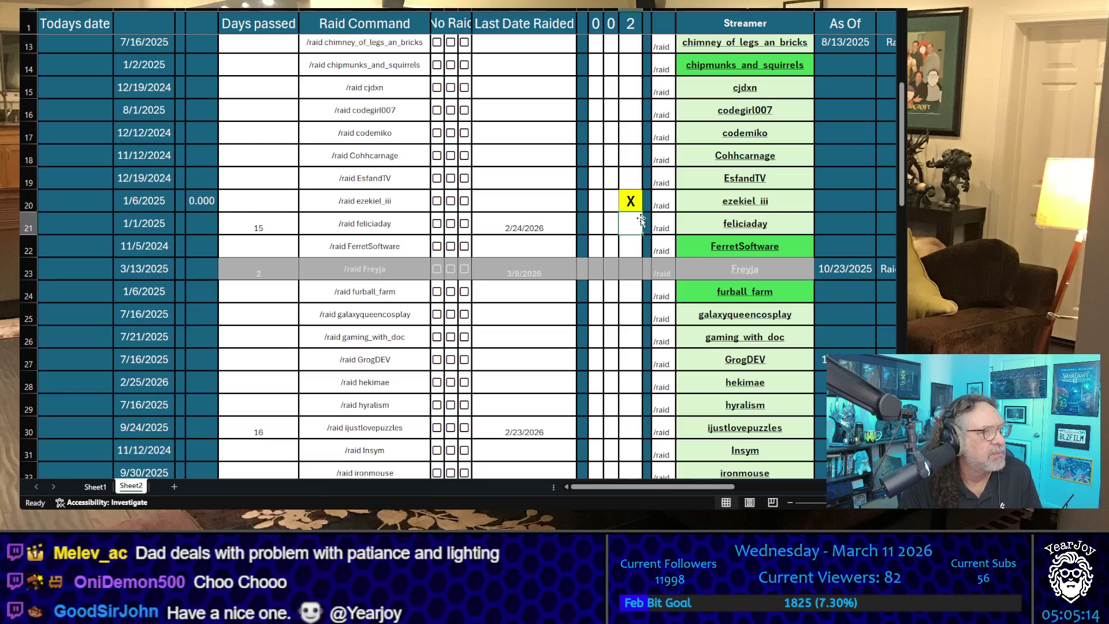
Step: Mark FerretSoftware and augustbuns with an X as raid candidates
{"action": "scroll", "coordinate": [637, 215], "scroll_direction": "down", "scroll_amount": 2}
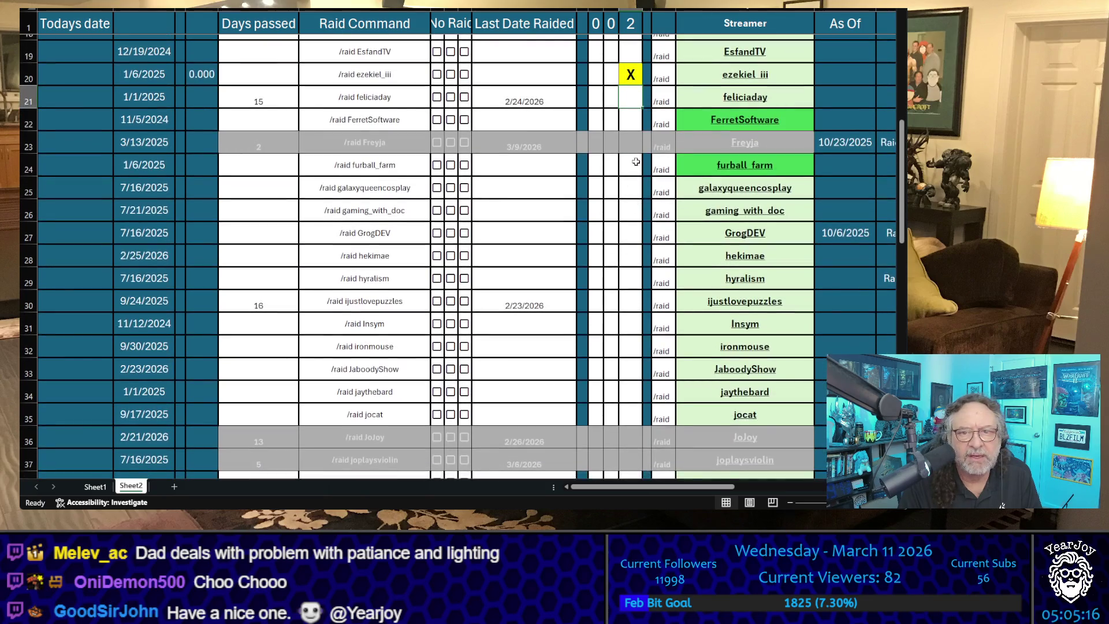
{"action": "left_click", "coordinate": [632, 117]}
{"action": "type", "text": "X"}
{"action": "left_click", "coordinate": [612, 200]}
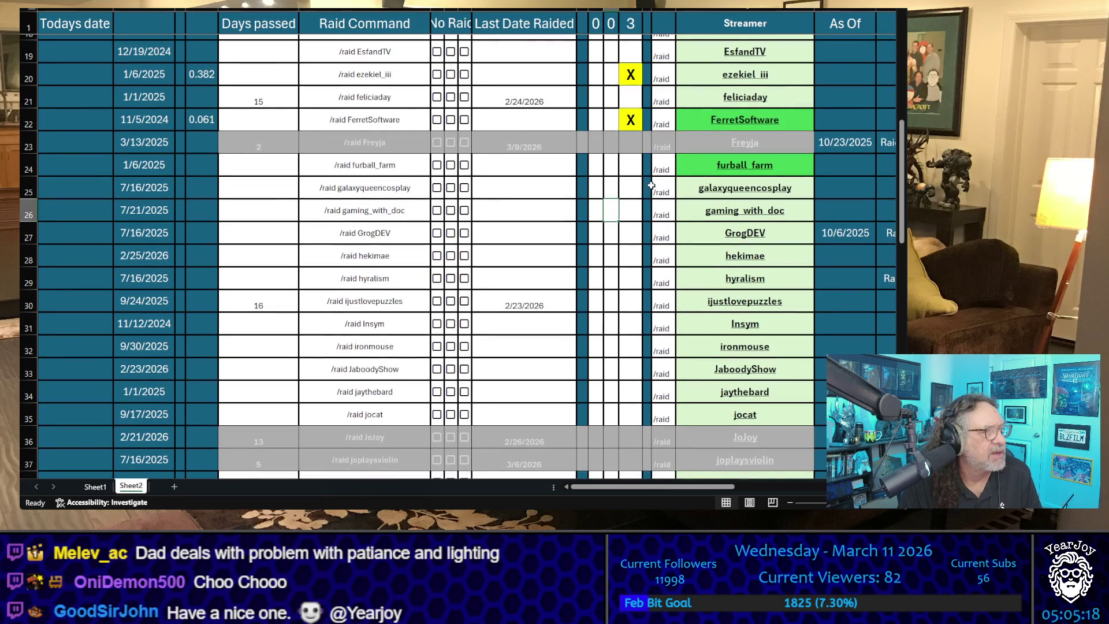
{"action": "scroll", "coordinate": [668, 172], "scroll_direction": "up", "scroll_amount": 6}
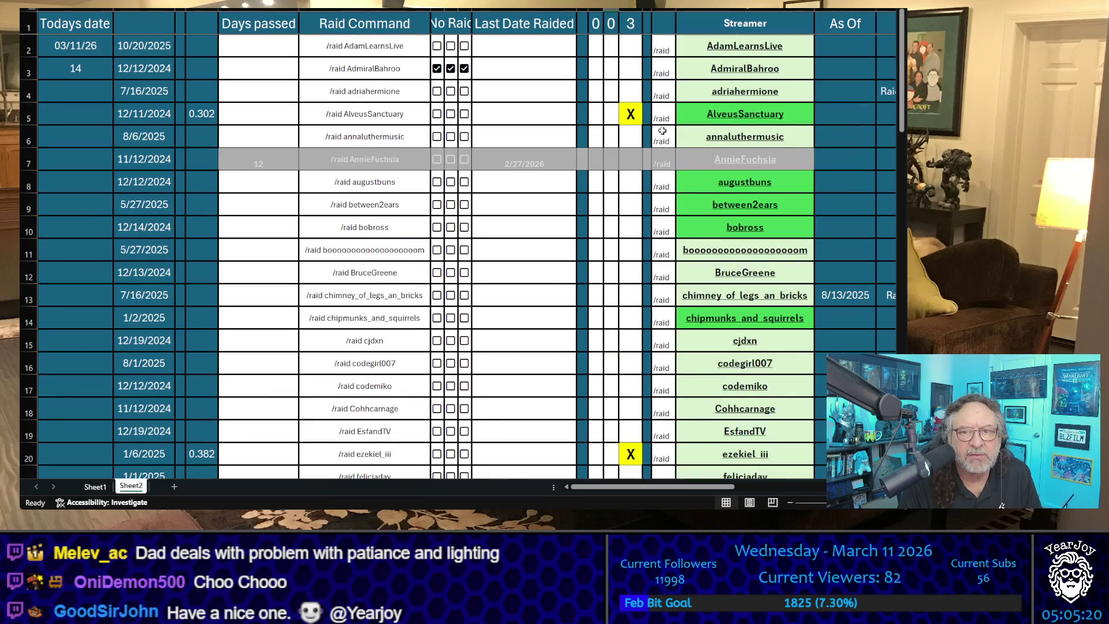
{"action": "left_click", "coordinate": [633, 183]}
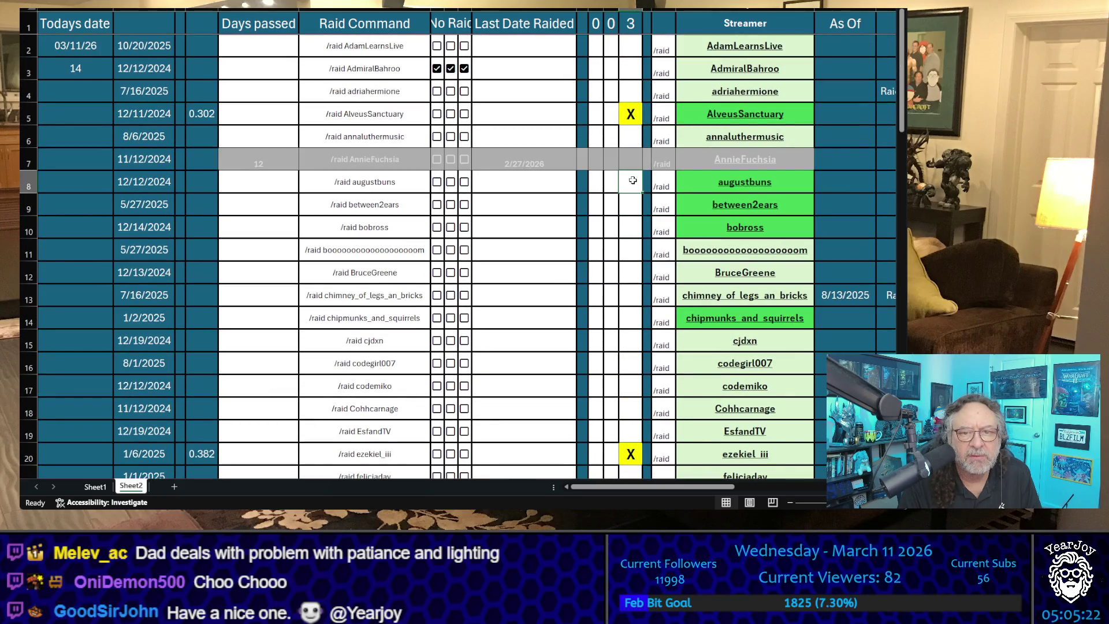
{"action": "type", "text": "X"}
{"action": "scroll", "coordinate": [631, 208], "scroll_direction": "down", "scroll_amount": 2}
{"action": "scroll", "coordinate": [631, 207], "scroll_direction": "down", "scroll_amount": 2}
{"action": "left_click", "coordinate": [567, 216]}
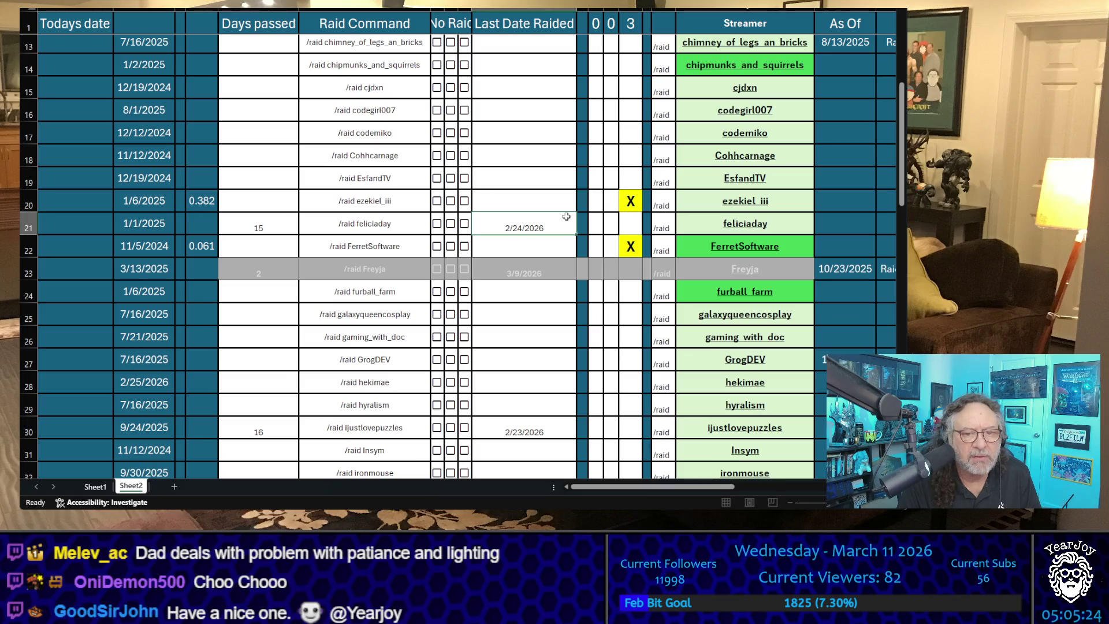
Step: Clear the last raided dates for feliciaday and ijustlovepuzzles
{"action": "key", "text": "Delete"}
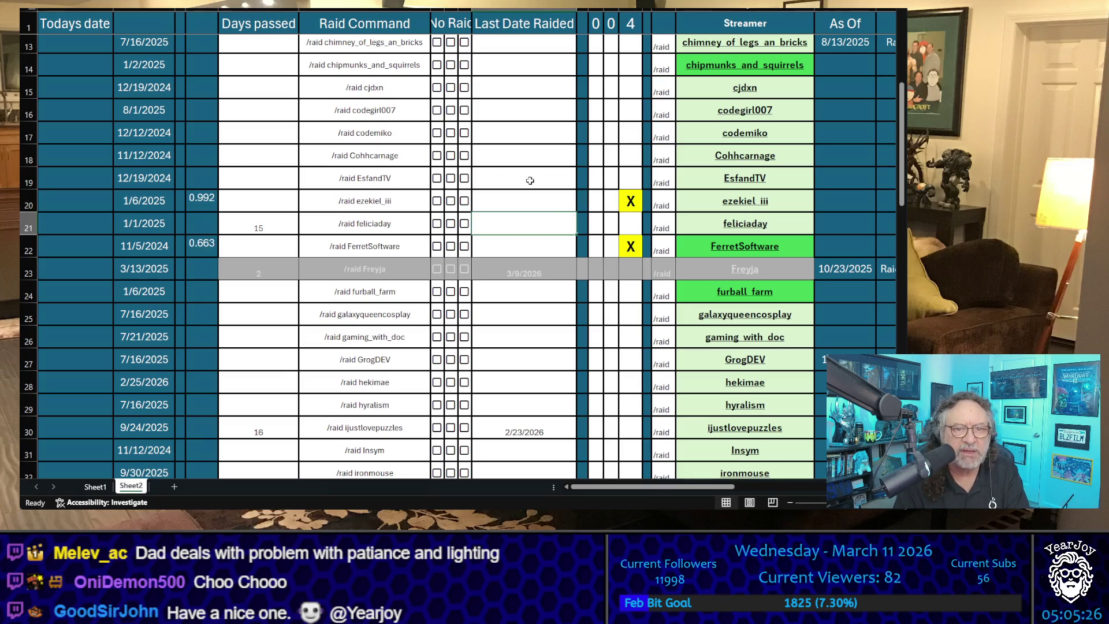
{"action": "scroll", "coordinate": [530, 268], "scroll_direction": "down", "scroll_amount": 2}
{"action": "left_click", "coordinate": [529, 297]}
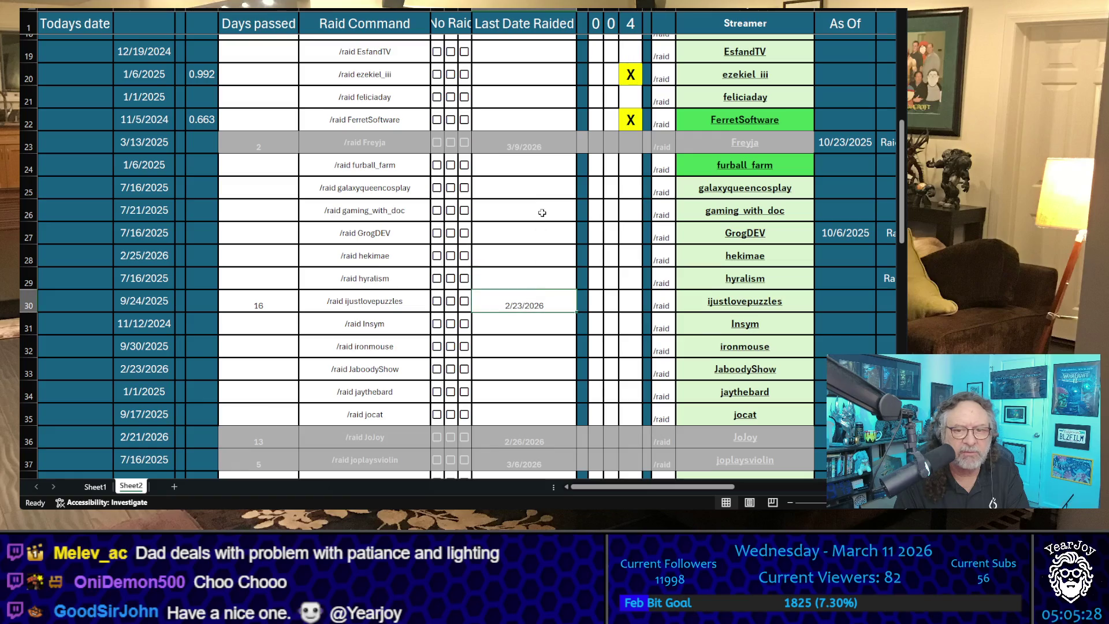
{"action": "key", "text": "Delete"}
{"action": "scroll", "coordinate": [553, 202], "scroll_direction": "down", "scroll_amount": 13}
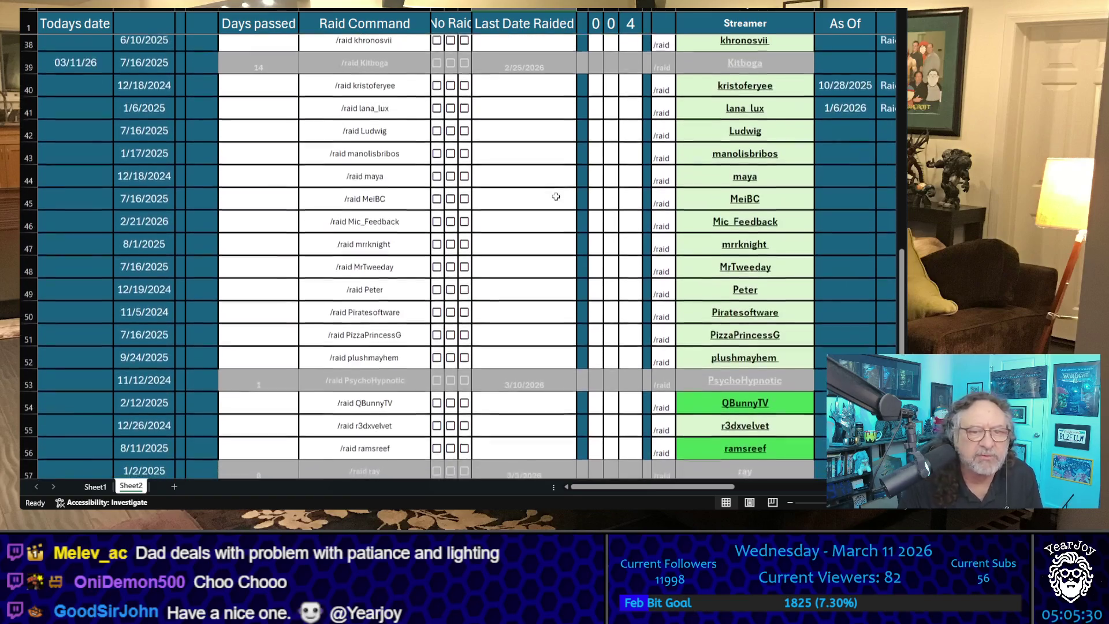
{"action": "scroll", "coordinate": [553, 194], "scroll_direction": "up", "scroll_amount": 19}
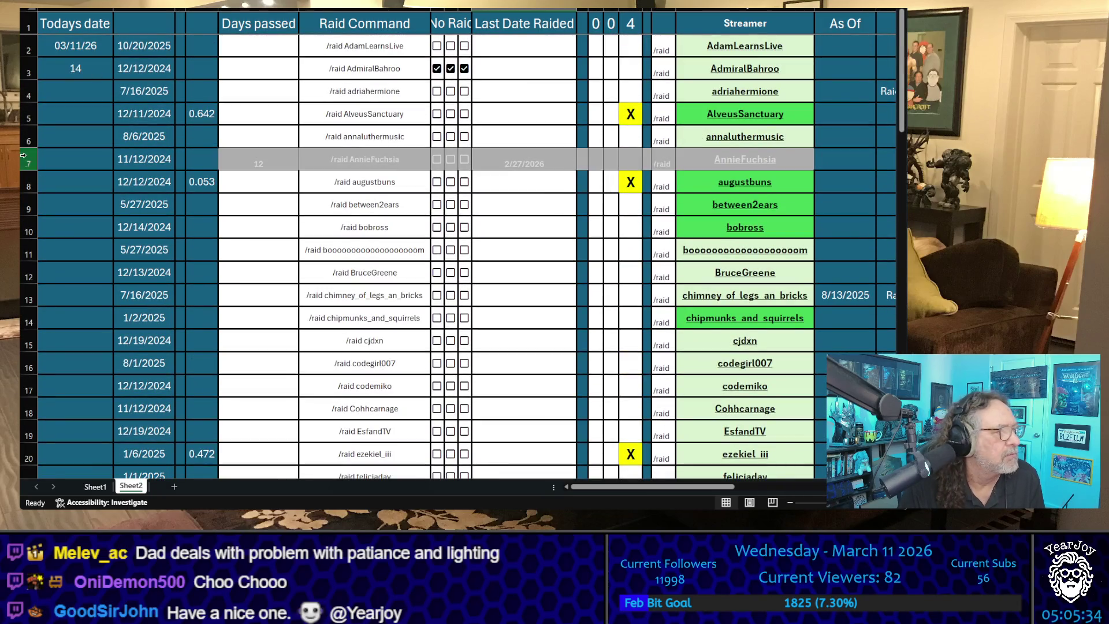
{"action": "scroll", "coordinate": [419, 303], "scroll_direction": "down", "scroll_amount": 8}
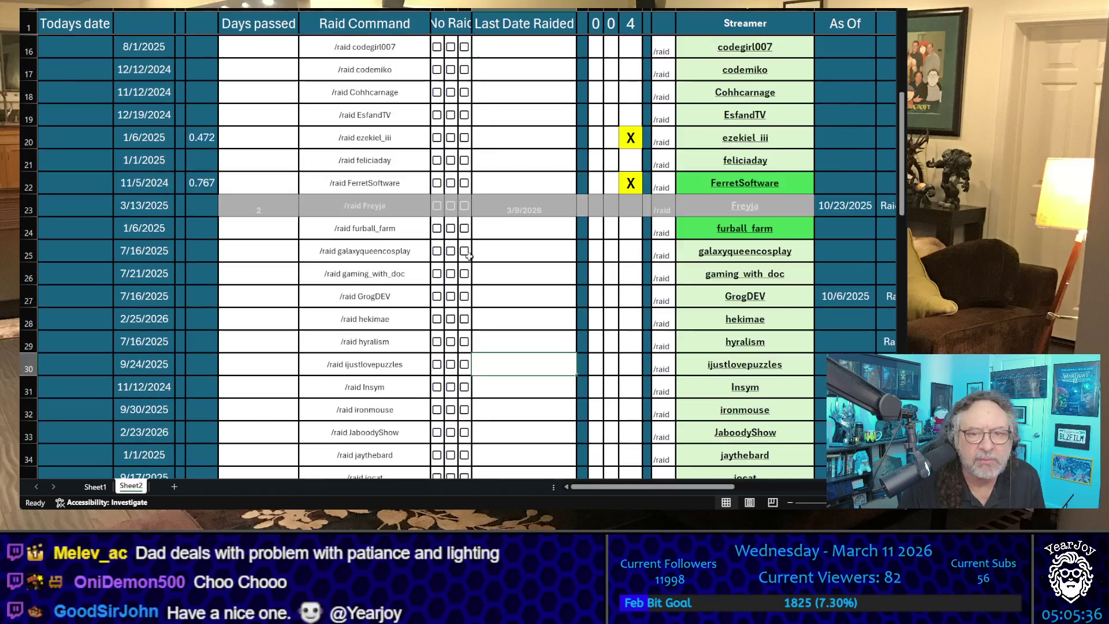
{"action": "scroll", "coordinate": [420, 300], "scroll_direction": "down", "scroll_amount": 8}
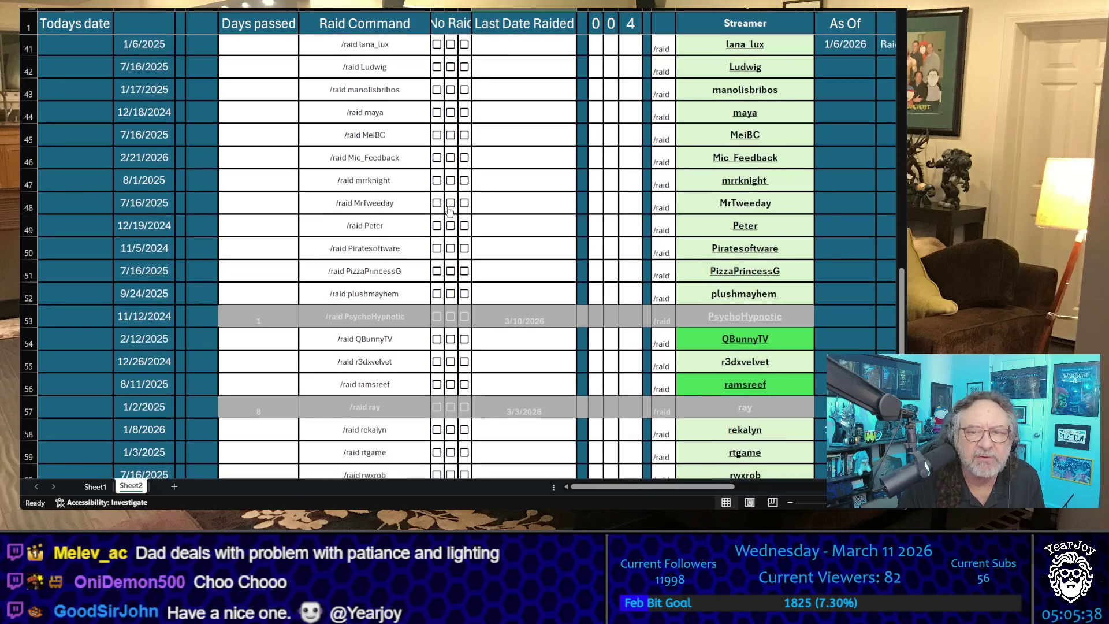
{"action": "scroll", "coordinate": [464, 251], "scroll_direction": "up", "scroll_amount": 2}
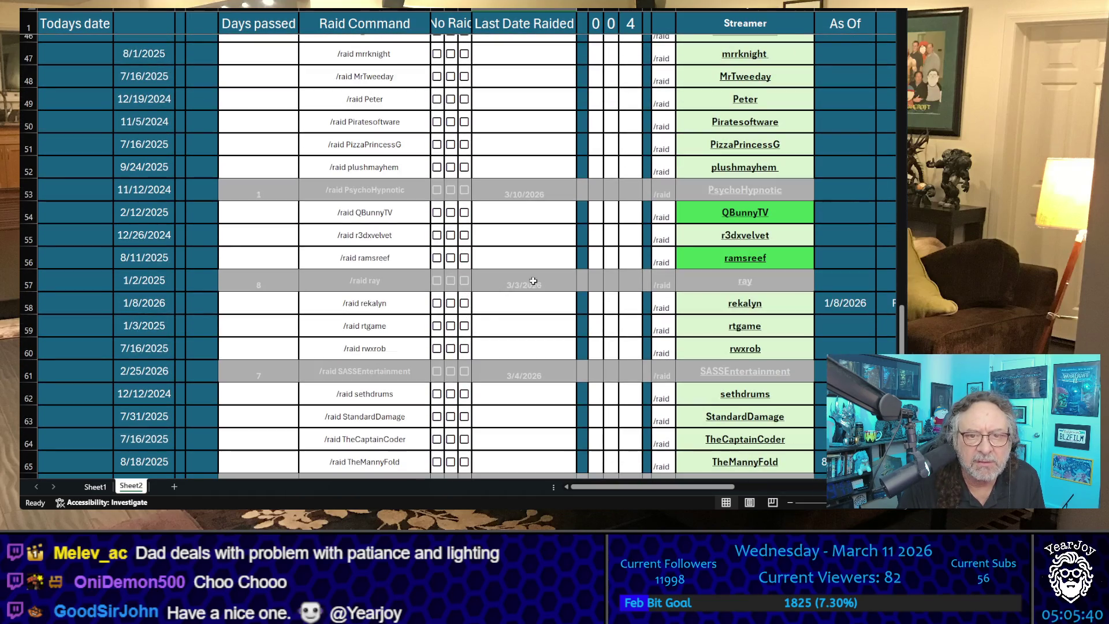
{"action": "left_click", "coordinate": [584, 254]}
{"action": "left_click", "coordinate": [636, 234]}
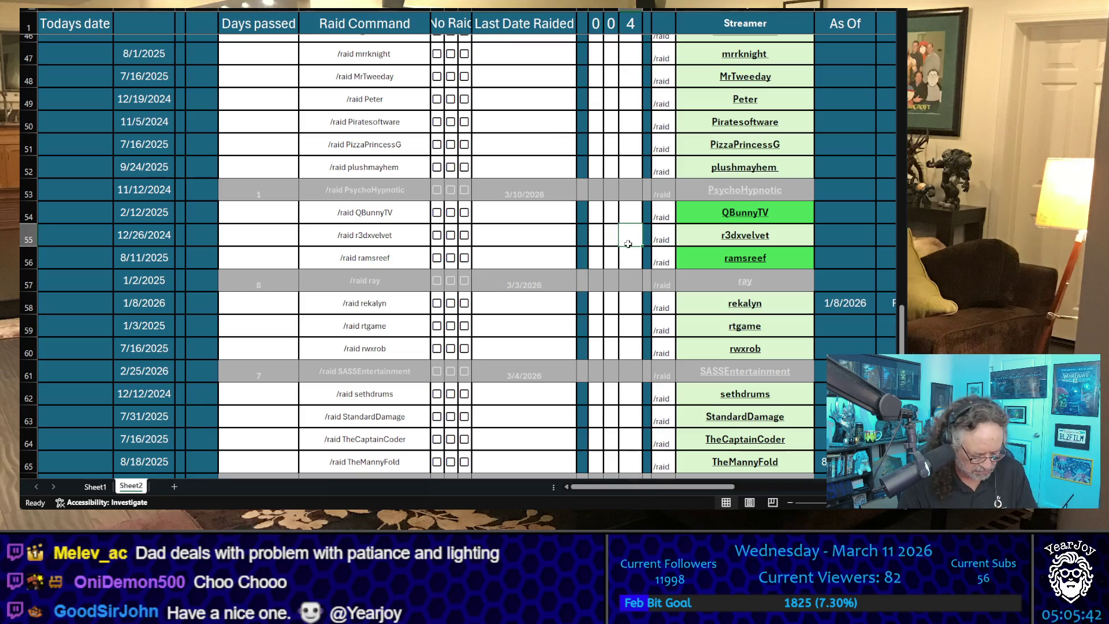
{"action": "type", "text": "X"}
{"action": "left_click", "coordinate": [535, 249]}
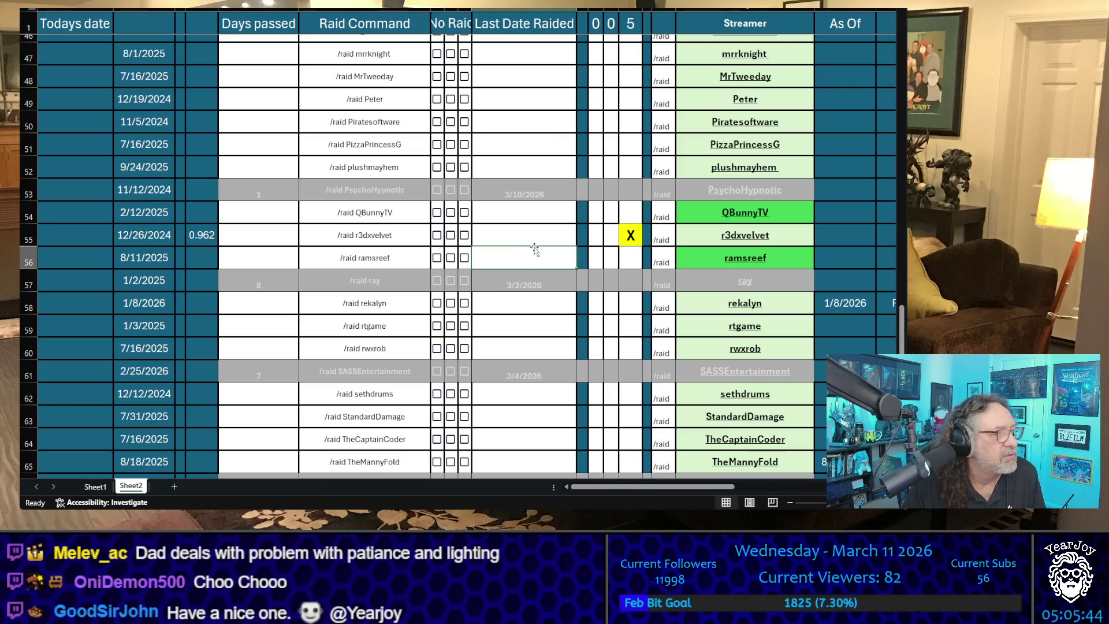
{"action": "scroll", "coordinate": [605, 244], "scroll_direction": "up", "scroll_amount": 10}
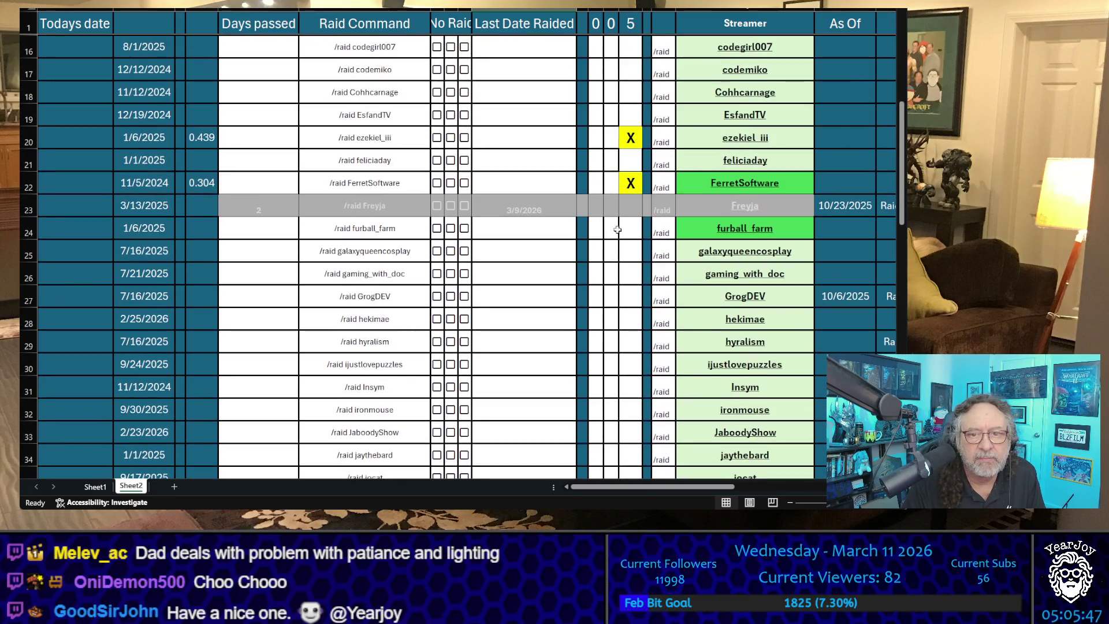
{"action": "left_click", "coordinate": [628, 229]}
{"action": "type", "text": "X"}
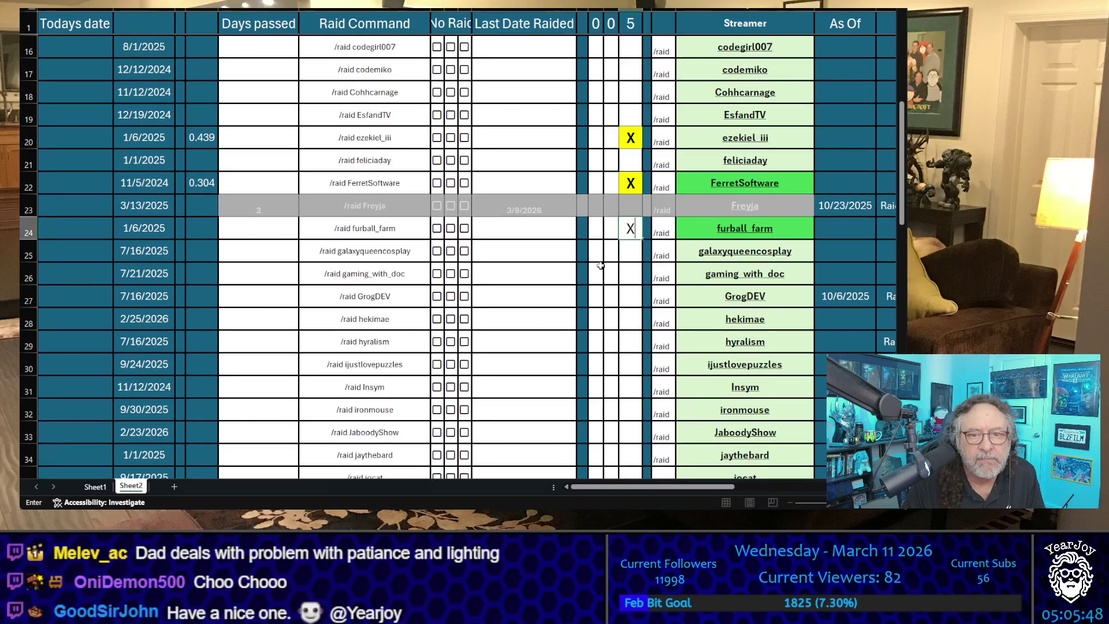
{"action": "left_click", "coordinate": [595, 273]}
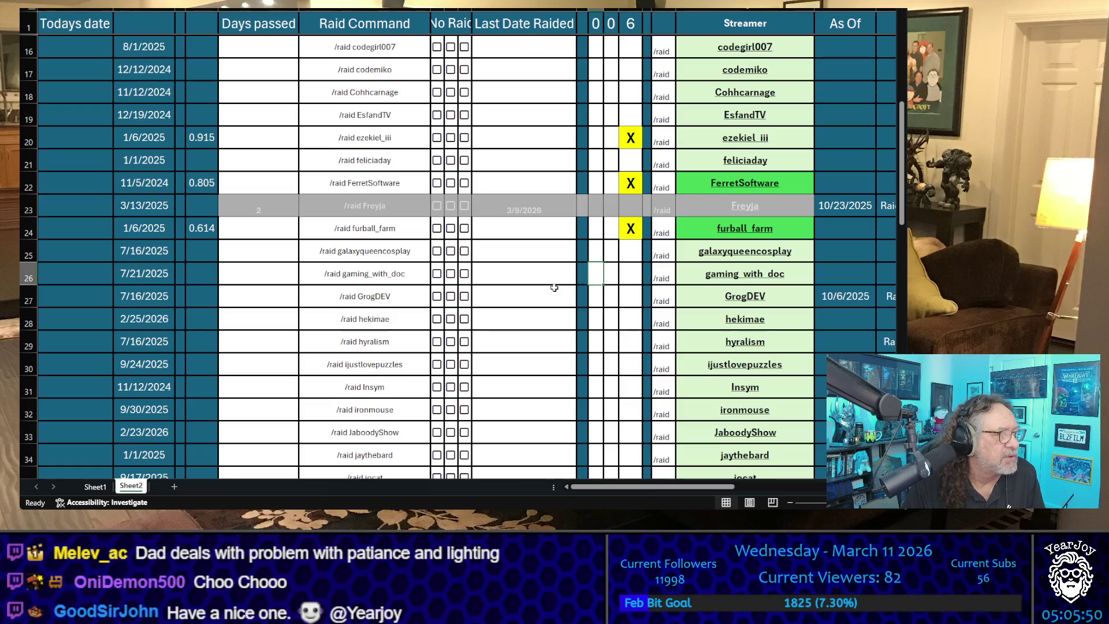
{"action": "scroll", "coordinate": [554, 288], "scroll_direction": "down", "scroll_amount": 9}
{"action": "scroll", "coordinate": [600, 285], "scroll_direction": "down", "scroll_amount": 1}
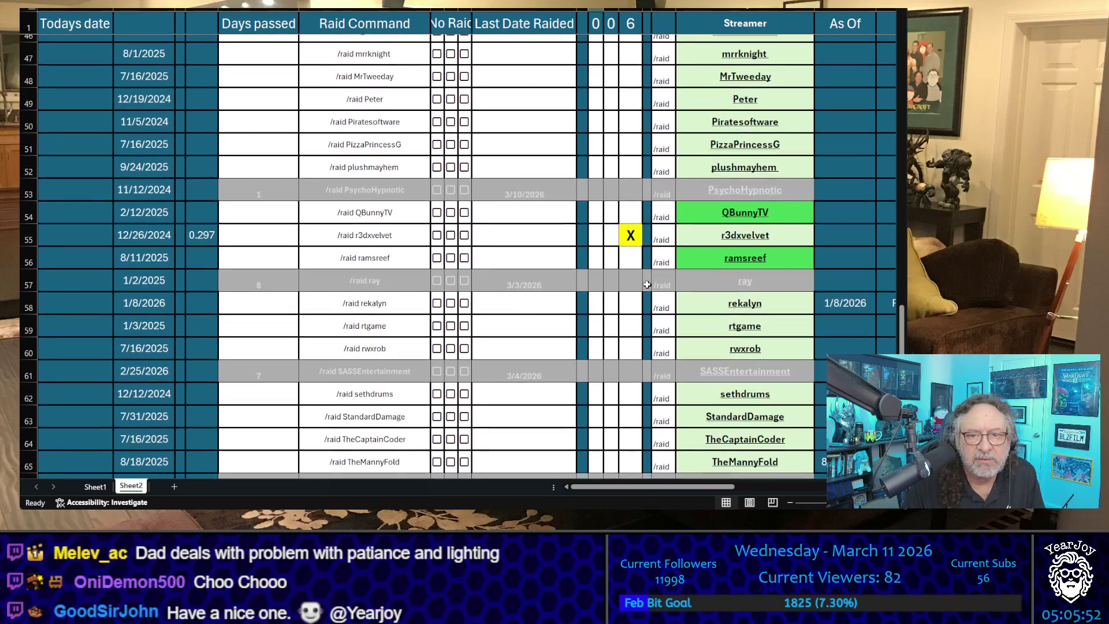
{"action": "left_click", "coordinate": [630, 215]}
{"action": "type", "text": "X"}
{"action": "left_click", "coordinate": [582, 234]}
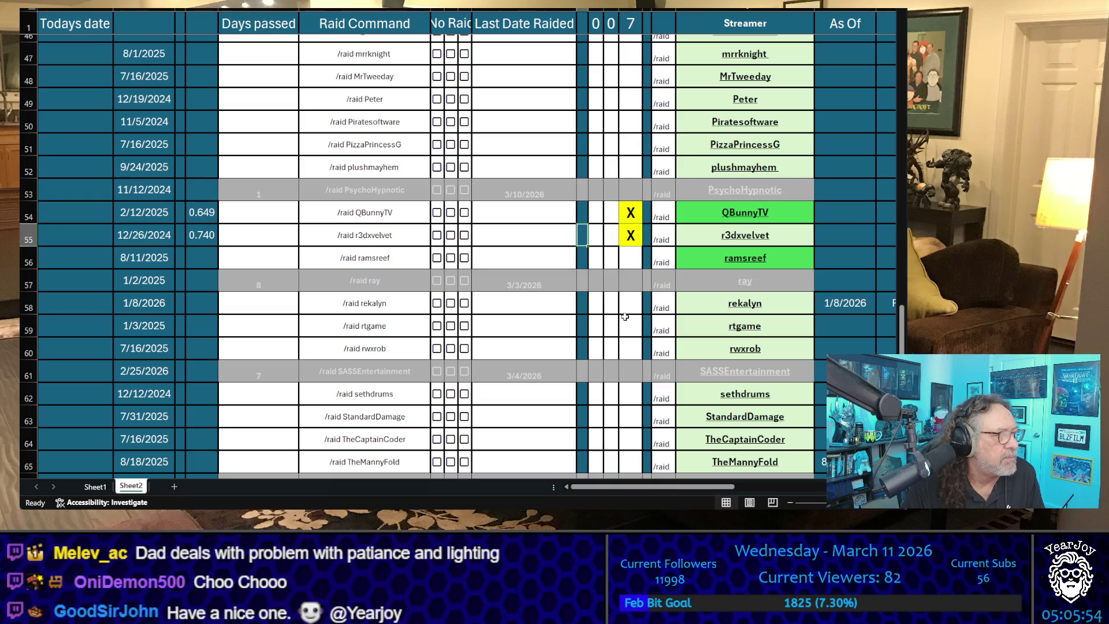
Step: Mark mrrknight, annaluthermusic and StandardDamage with an X in the candidate column
{"action": "scroll", "coordinate": [626, 277], "scroll_direction": "up", "scroll_amount": 4}
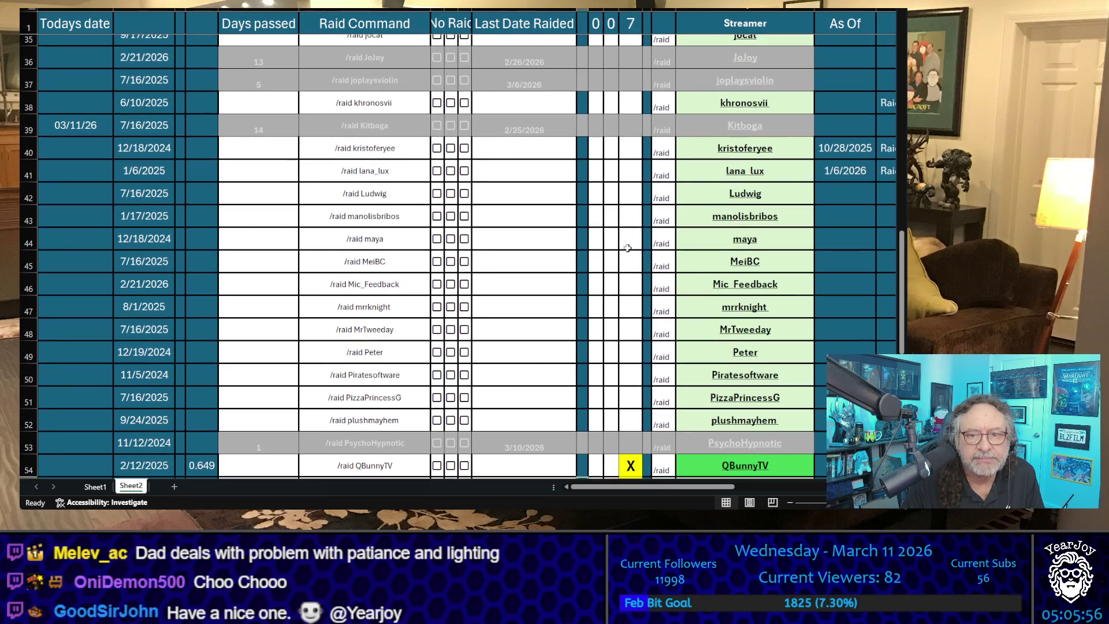
{"action": "left_click", "coordinate": [631, 304]}
{"action": "type", "text": "X"}
{"action": "left_click", "coordinate": [601, 324]}
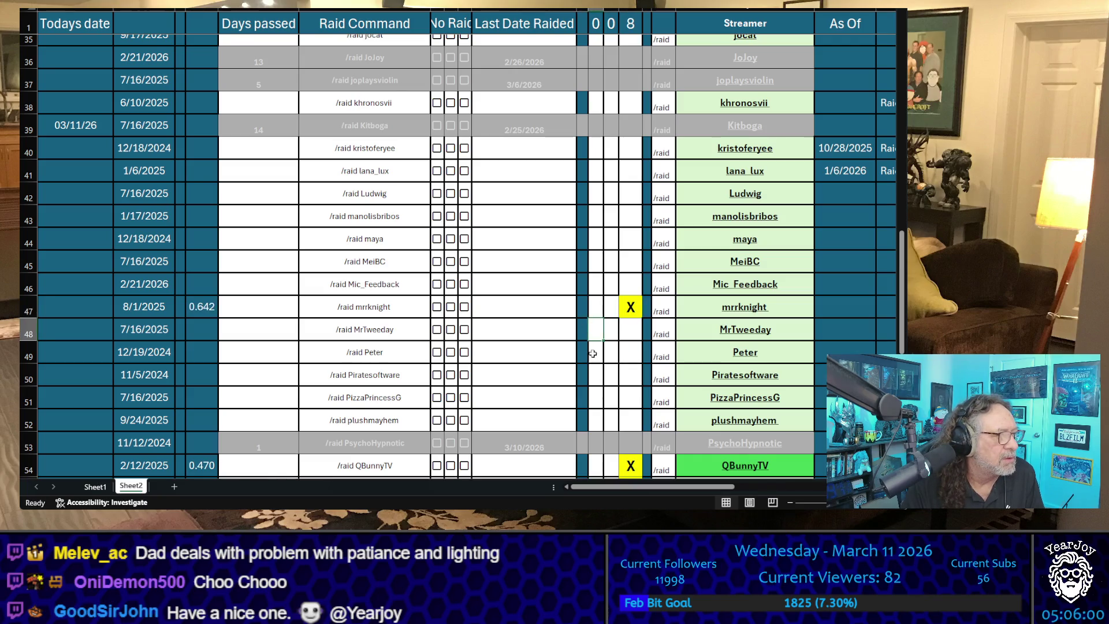
{"action": "scroll", "coordinate": [593, 353], "scroll_direction": "up", "scroll_amount": 11}
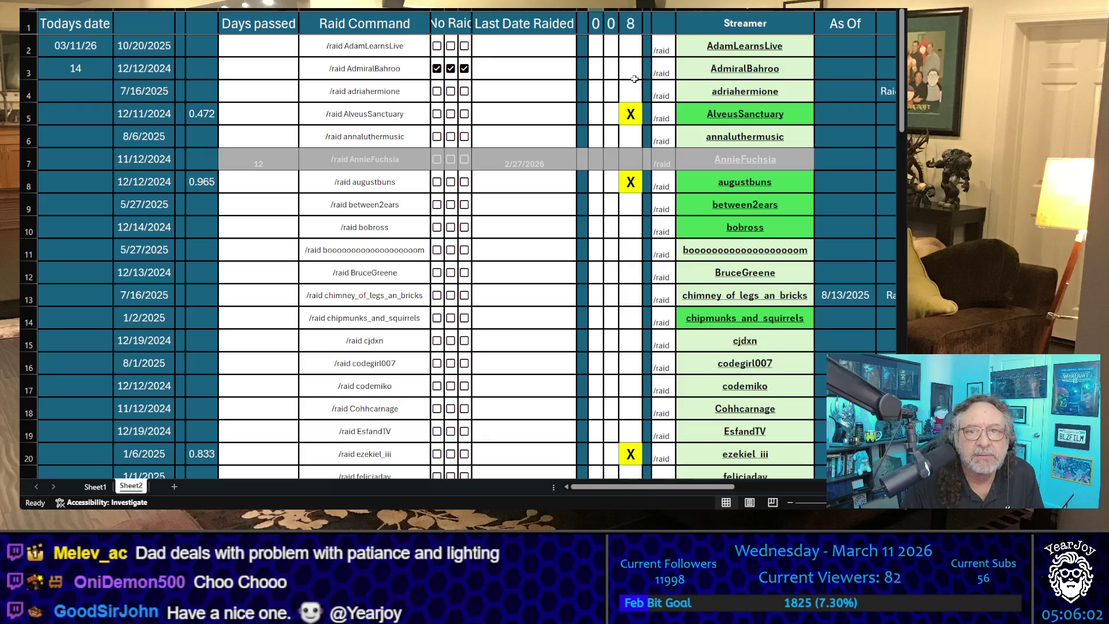
{"action": "left_click", "coordinate": [640, 143]}
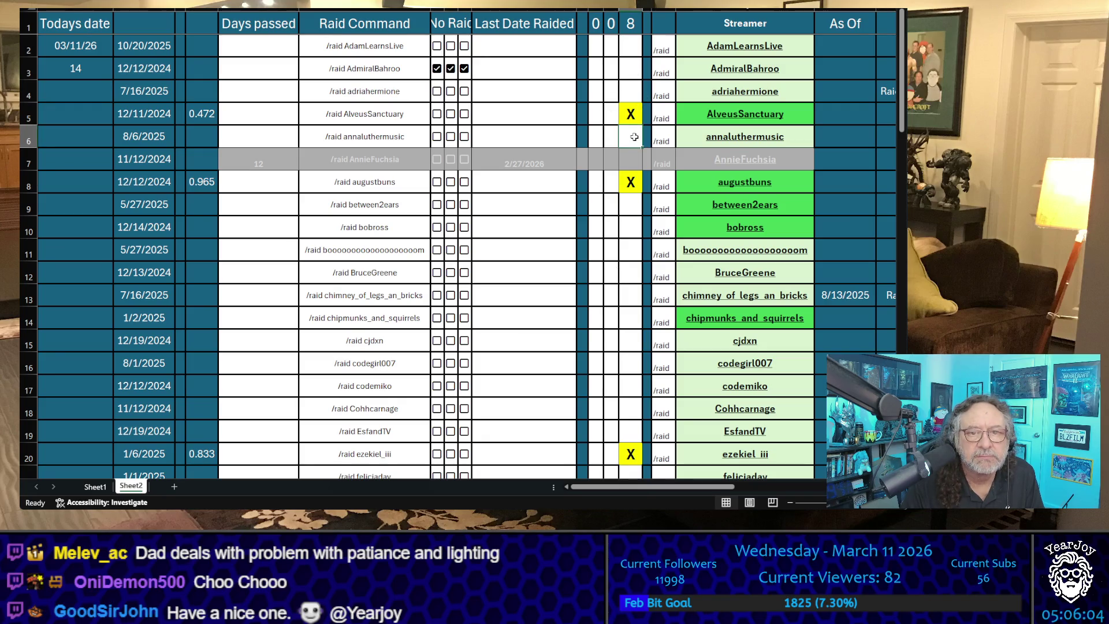
{"action": "type", "text": "X"}
{"action": "left_click", "coordinate": [571, 242]}
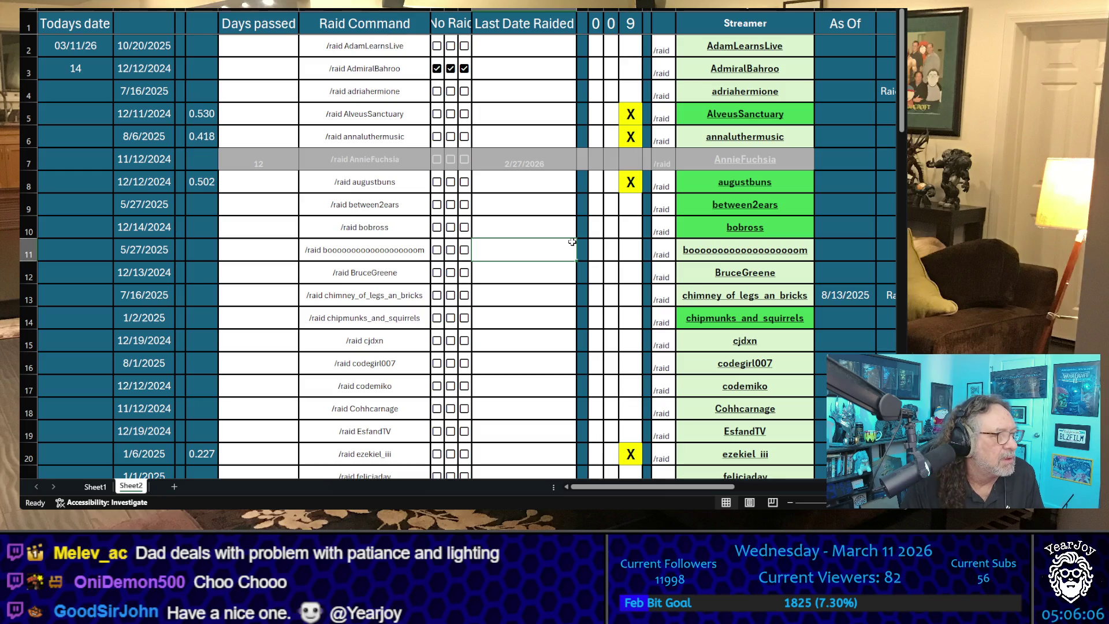
{"action": "scroll", "coordinate": [572, 242], "scroll_direction": "down", "scroll_amount": 19}
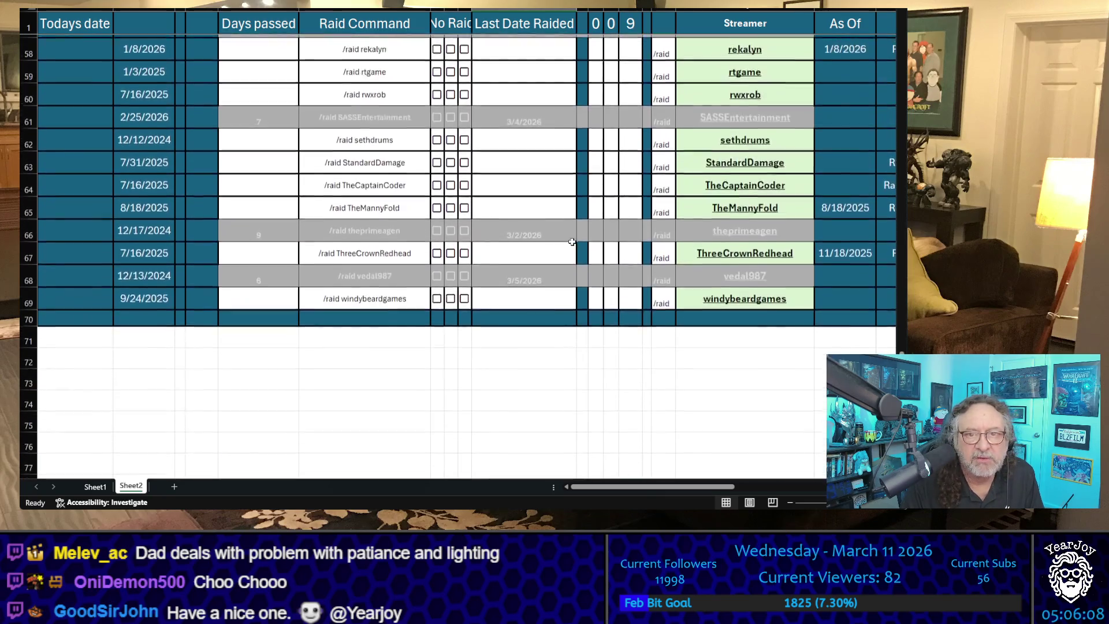
{"action": "scroll", "coordinate": [604, 261], "scroll_direction": "up", "scroll_amount": 1}
{"action": "left_click", "coordinate": [620, 236]}
{"action": "type", "text": "X"}
{"action": "left_click", "coordinate": [551, 241]}
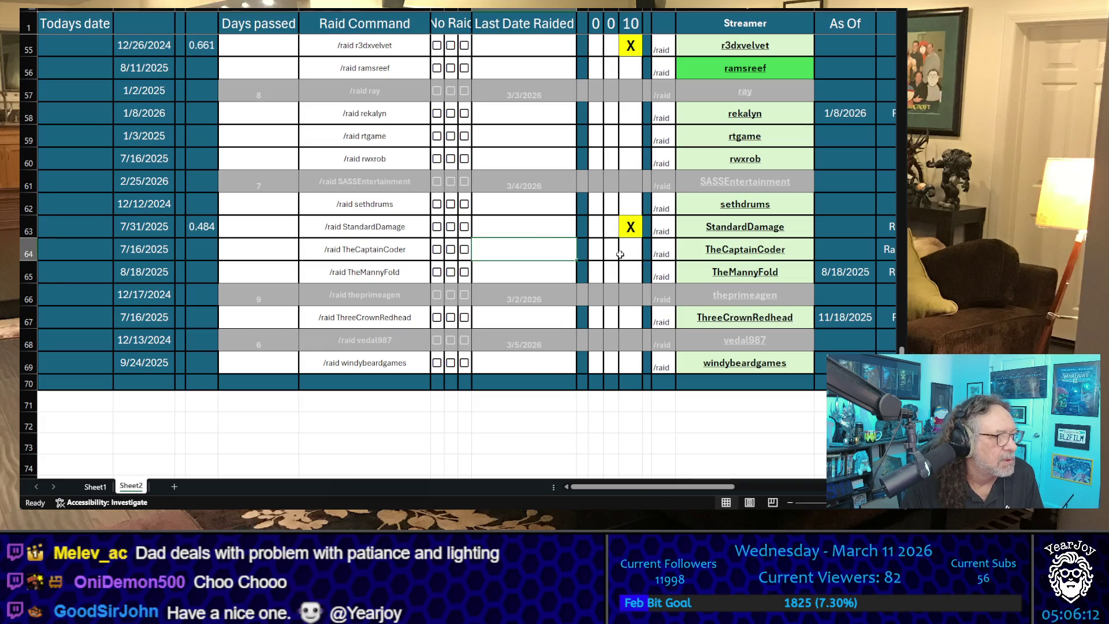
Step: Mark rwxrob, rekalyn and GrogDEV with an X in the candidate column
{"action": "scroll", "coordinate": [619, 254], "scroll_direction": "up", "scroll_amount": 2}
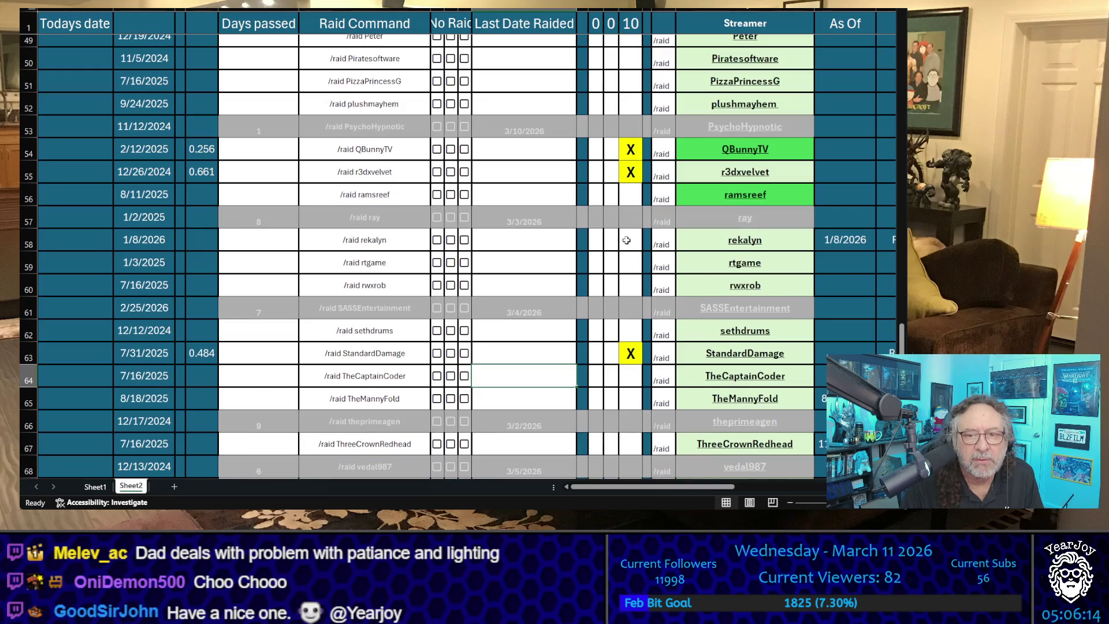
{"action": "left_click", "coordinate": [627, 287]}
{"action": "type", "text": "X"}
{"action": "left_click", "coordinate": [543, 278]}
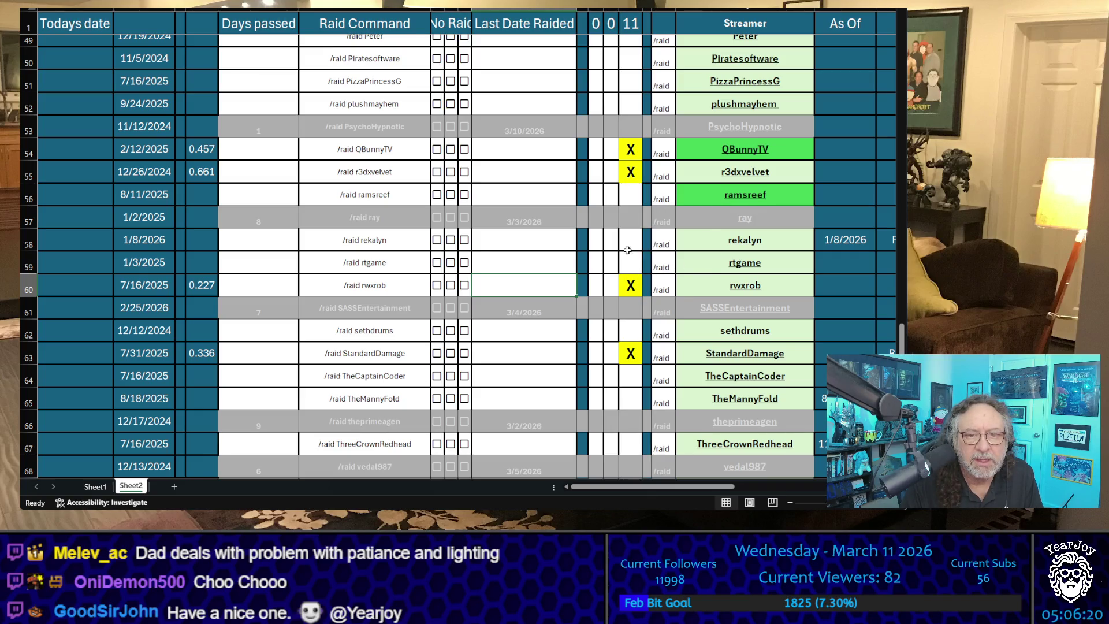
{"action": "left_click", "coordinate": [625, 240]}
{"action": "type", "text": "X"}
{"action": "left_click", "coordinate": [543, 255]}
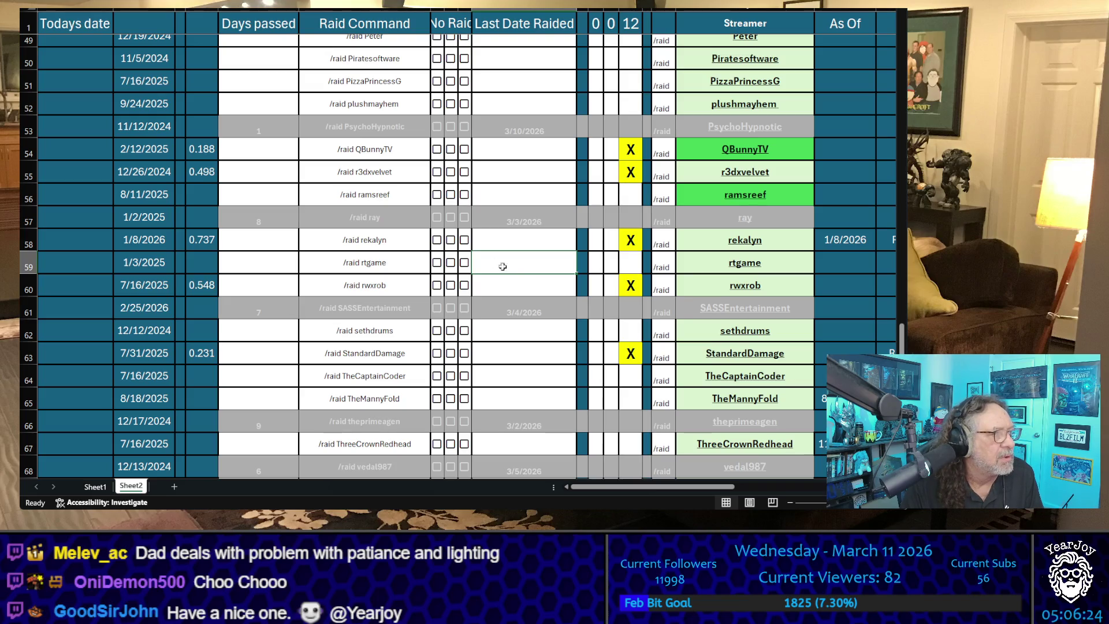
{"action": "scroll", "coordinate": [450, 264], "scroll_direction": "up", "scroll_amount": 8}
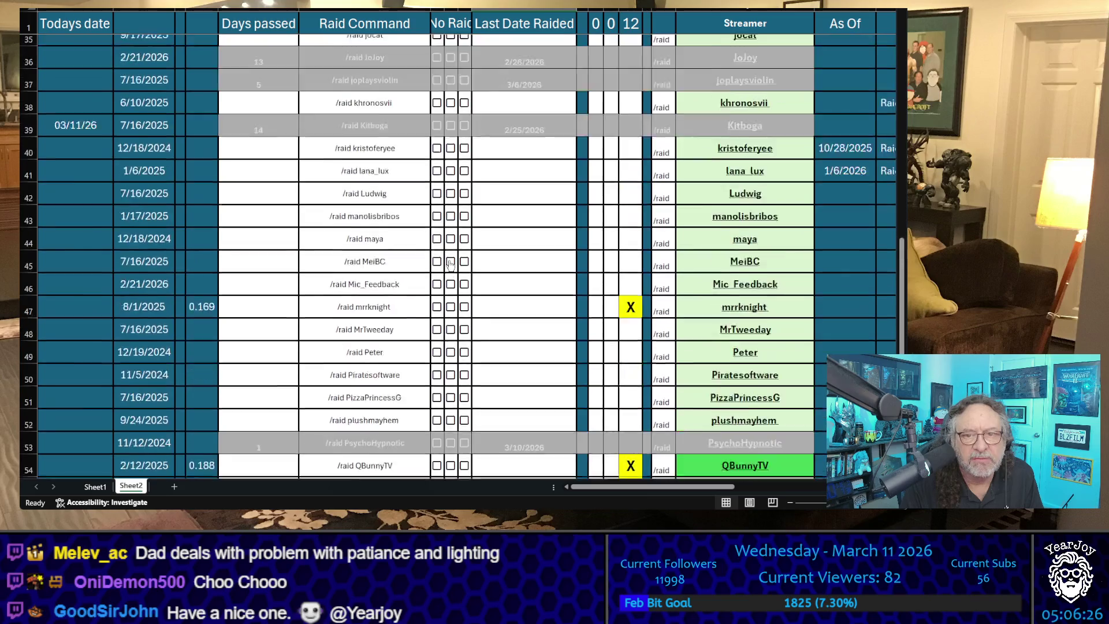
{"action": "scroll", "coordinate": [450, 265], "scroll_direction": "up", "scroll_amount": 2}
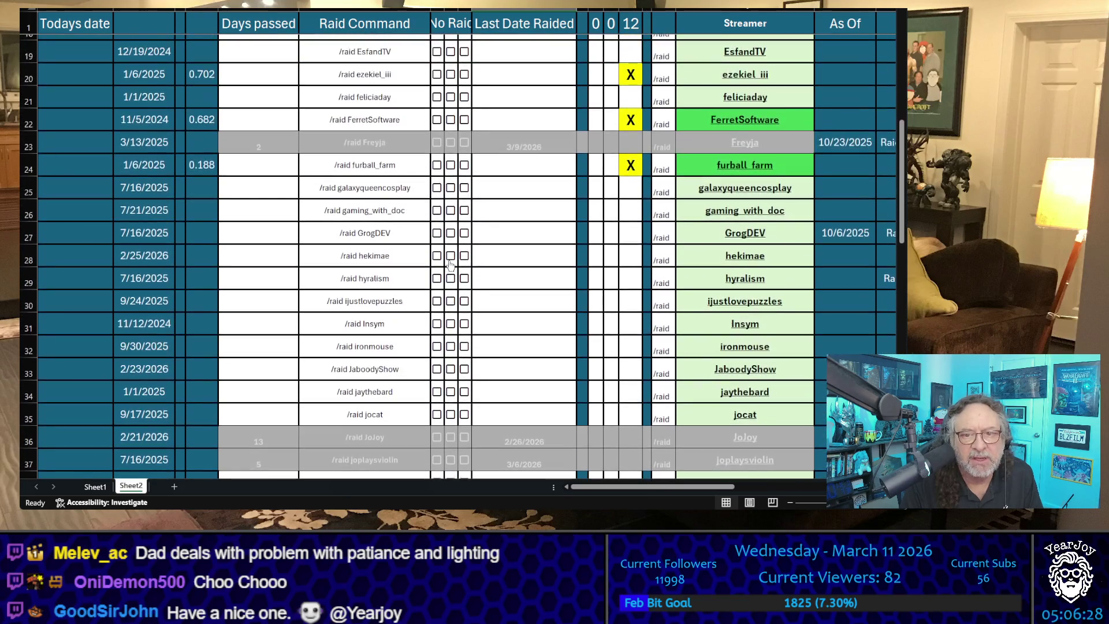
{"action": "left_click", "coordinate": [630, 233]}
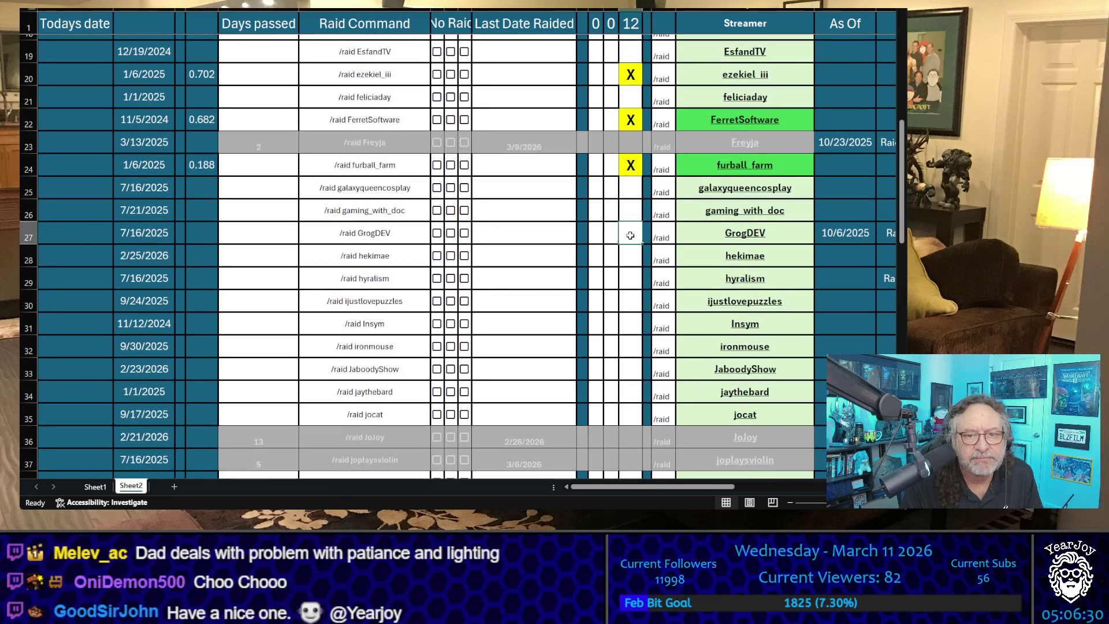
{"action": "type", "text": "X"}
{"action": "left_click", "coordinate": [514, 277]}
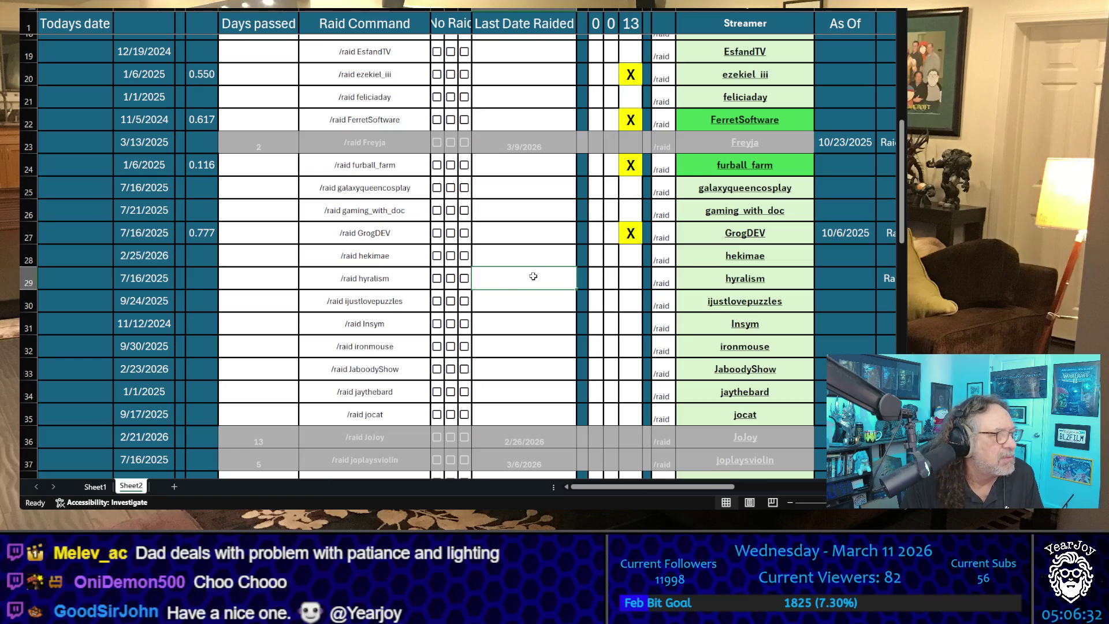
{"action": "scroll", "coordinate": [587, 316], "scroll_direction": "down", "scroll_amount": 12}
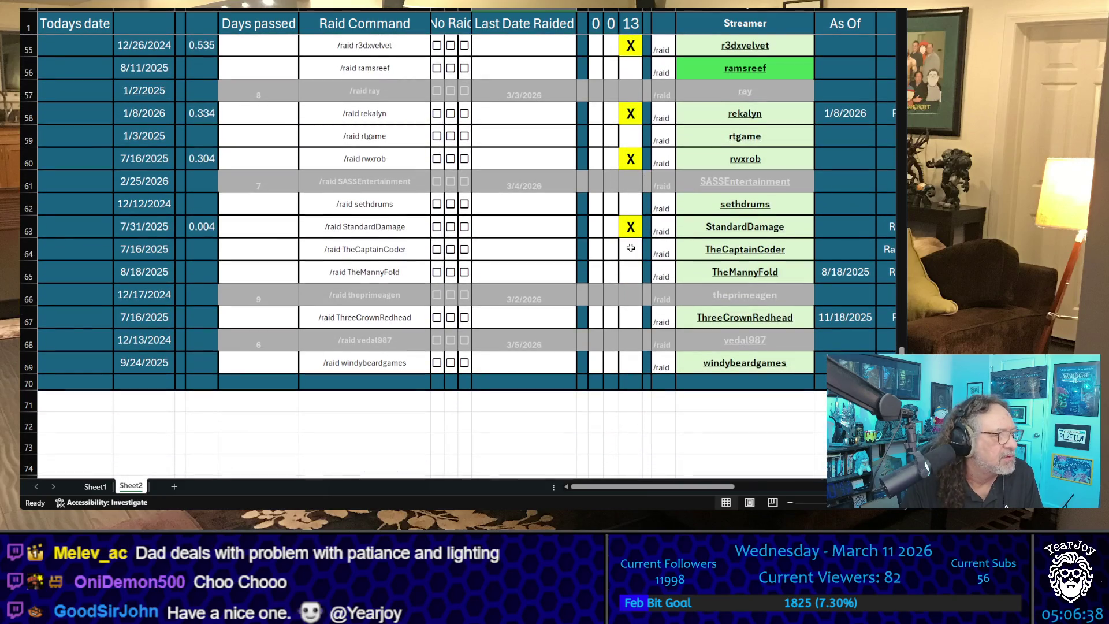
{"action": "scroll", "coordinate": [631, 247], "scroll_direction": "up", "scroll_amount": 15}
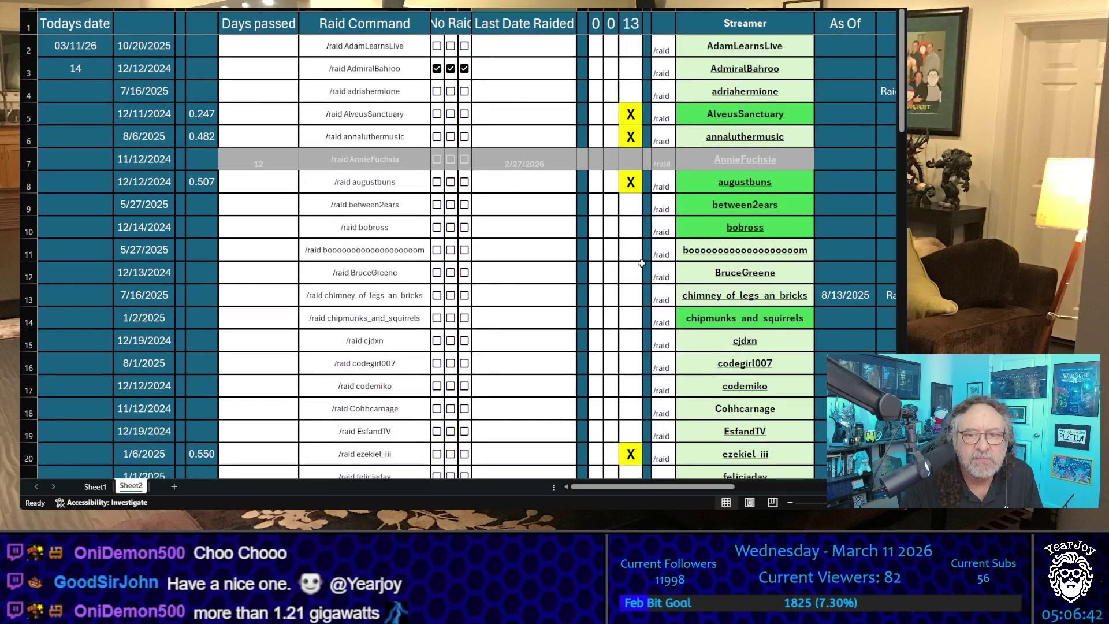
Step: Mark chimney_of_legs_an_bricks with an X, then add and remove maya's X
{"action": "left_click", "coordinate": [629, 296]}
{"action": "type", "text": "X"}
{"action": "key", "text": "Return"}
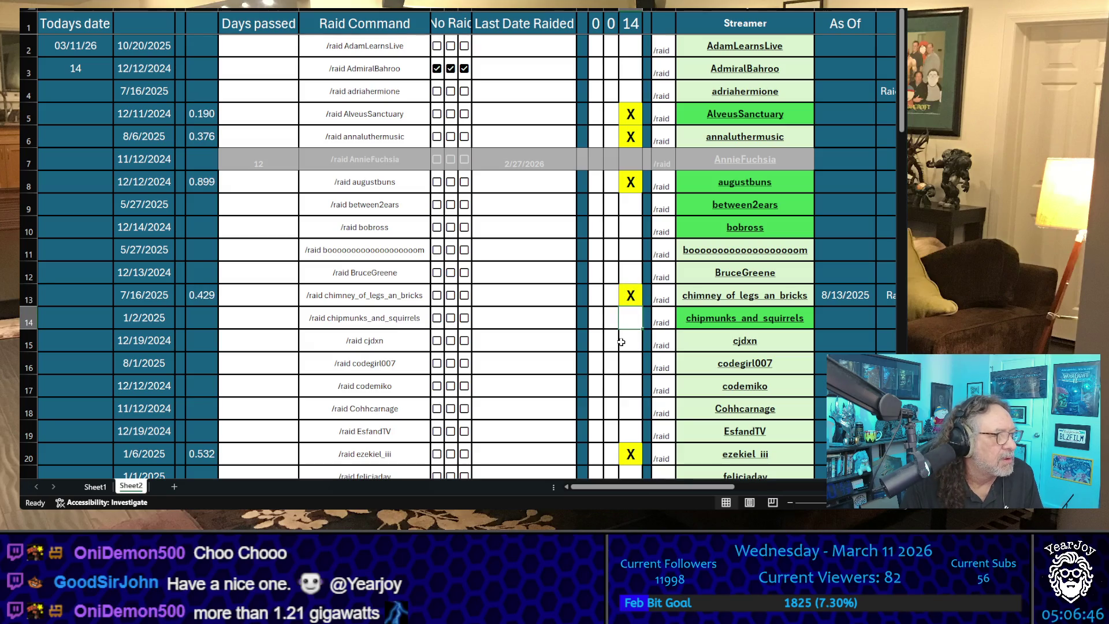
{"action": "scroll", "coordinate": [620, 342], "scroll_direction": "down", "scroll_amount": 10}
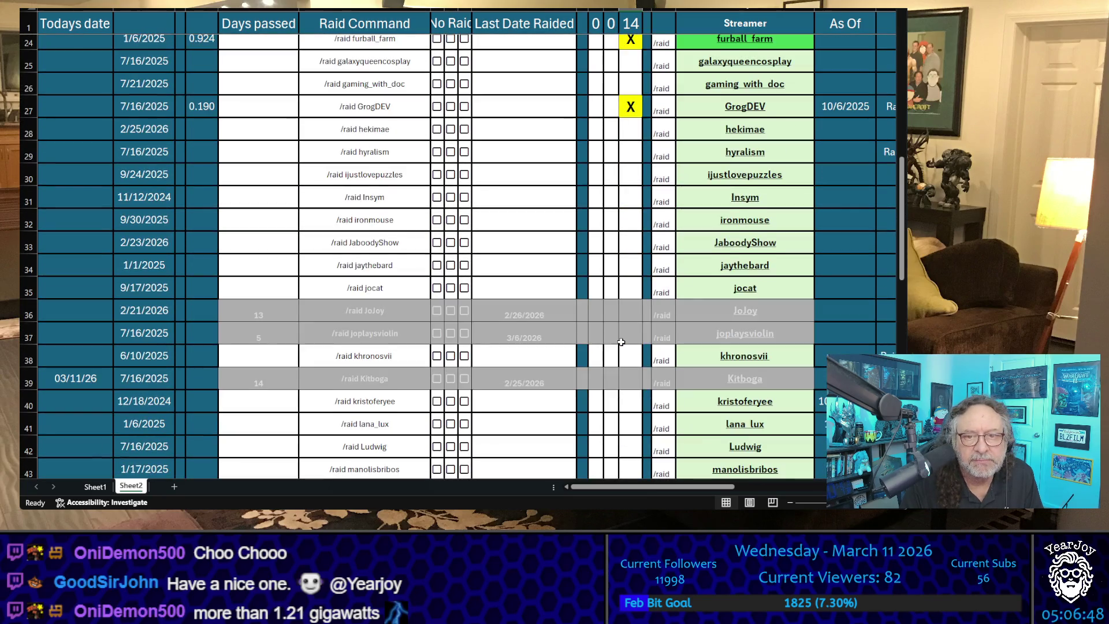
{"action": "left_click", "coordinate": [628, 302]}
{"action": "type", "text": "X"}
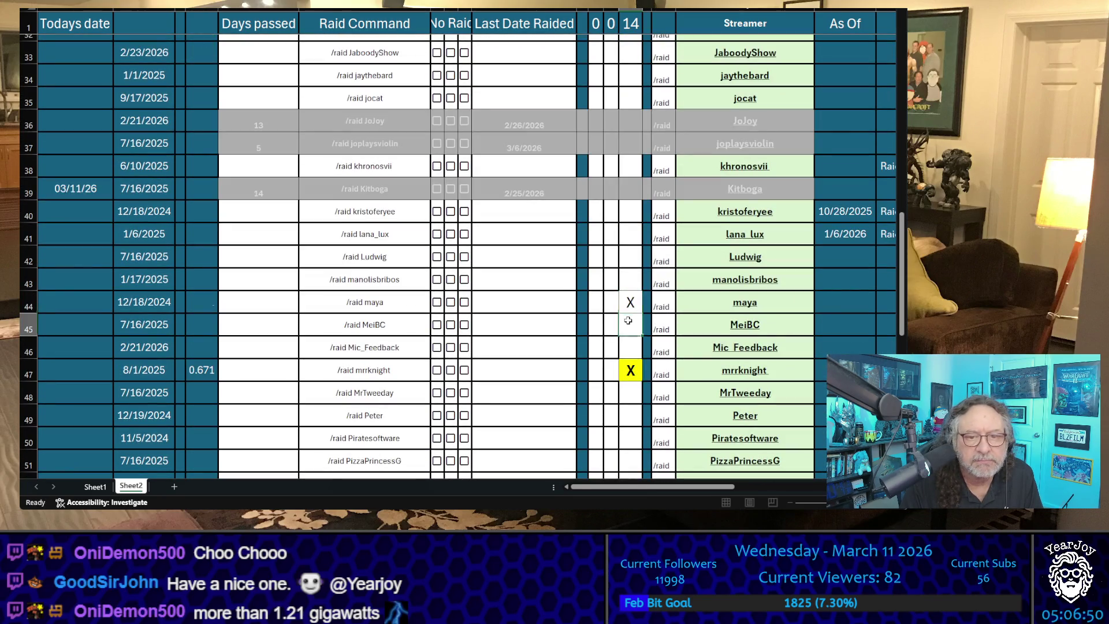
{"action": "key", "text": "Return"}
{"action": "left_click", "coordinate": [628, 303]}
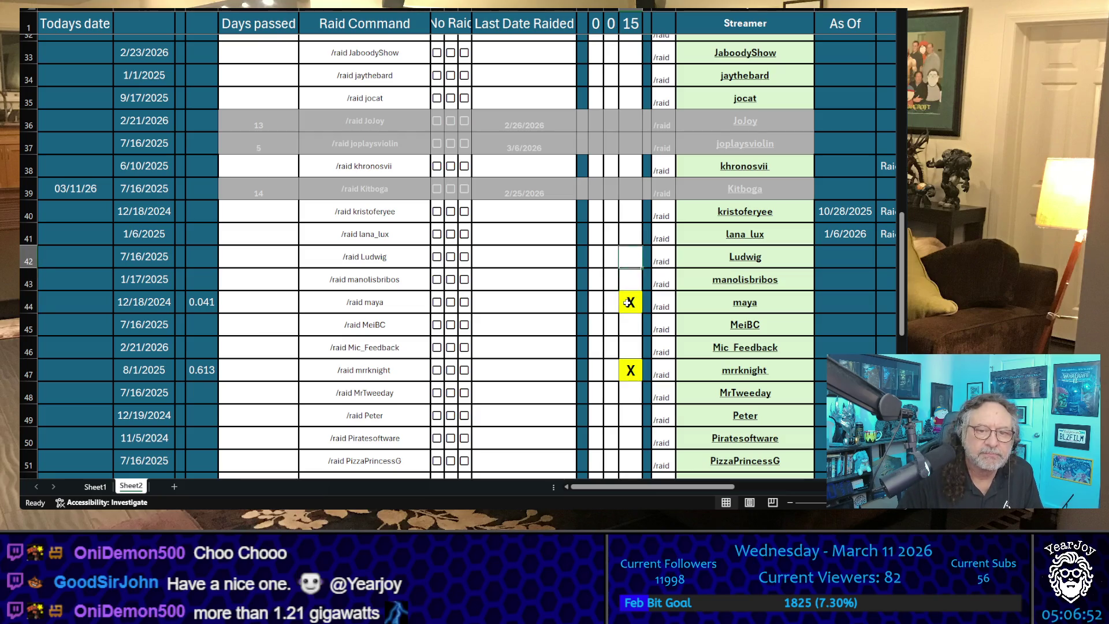
{"action": "key", "text": "Delete"}
Step: Mark manolisbribos, ramsreef and between2ears with an X as candidates
{"action": "key", "text": "Up"}
{"action": "type", "text": "X"}
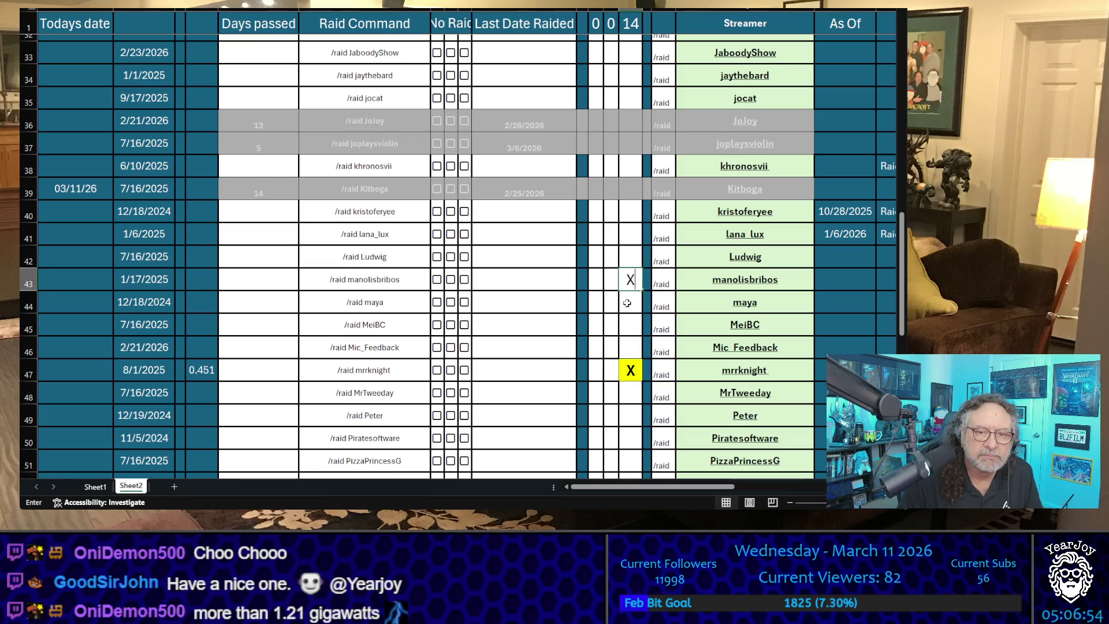
{"action": "key", "text": "Return"}
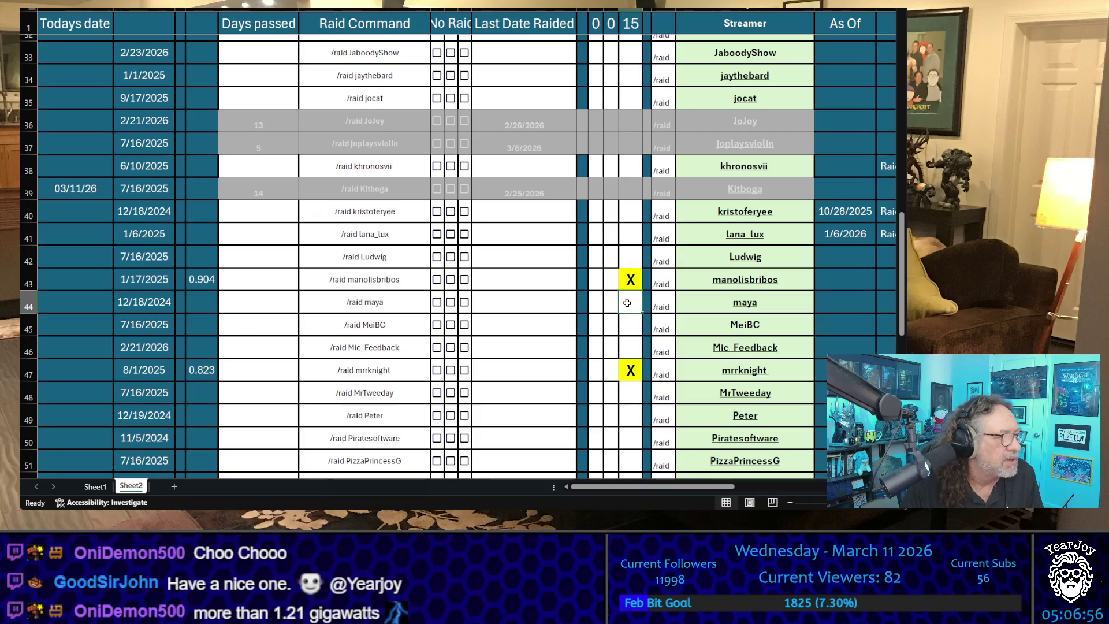
{"action": "scroll", "coordinate": [622, 330], "scroll_direction": "down", "scroll_amount": 5}
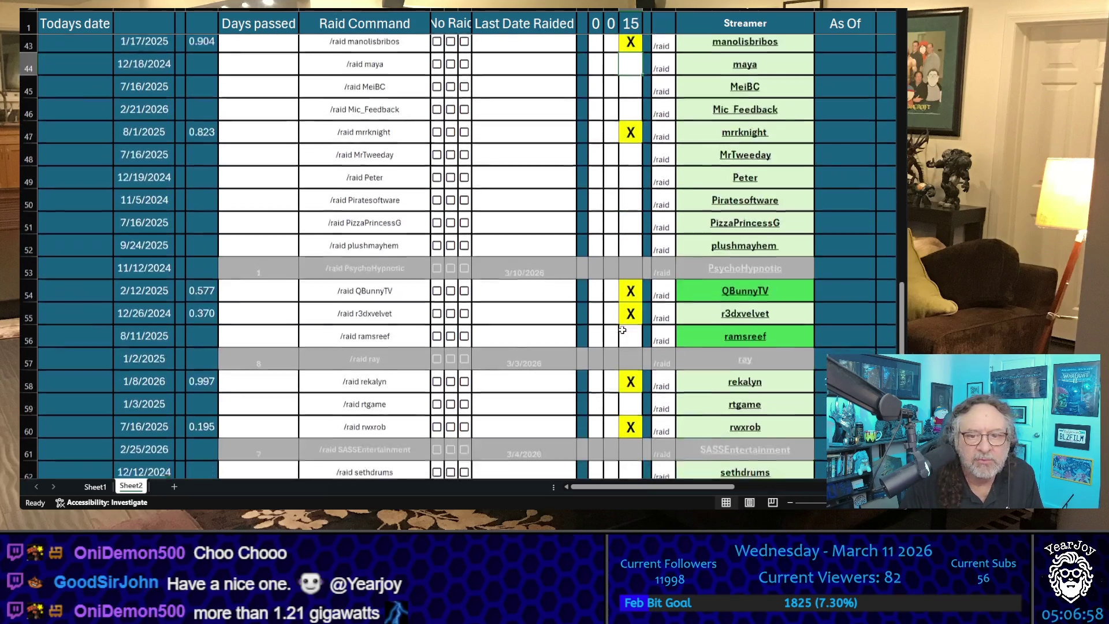
{"action": "left_click", "coordinate": [624, 258]}
{"action": "type", "text": "X"}
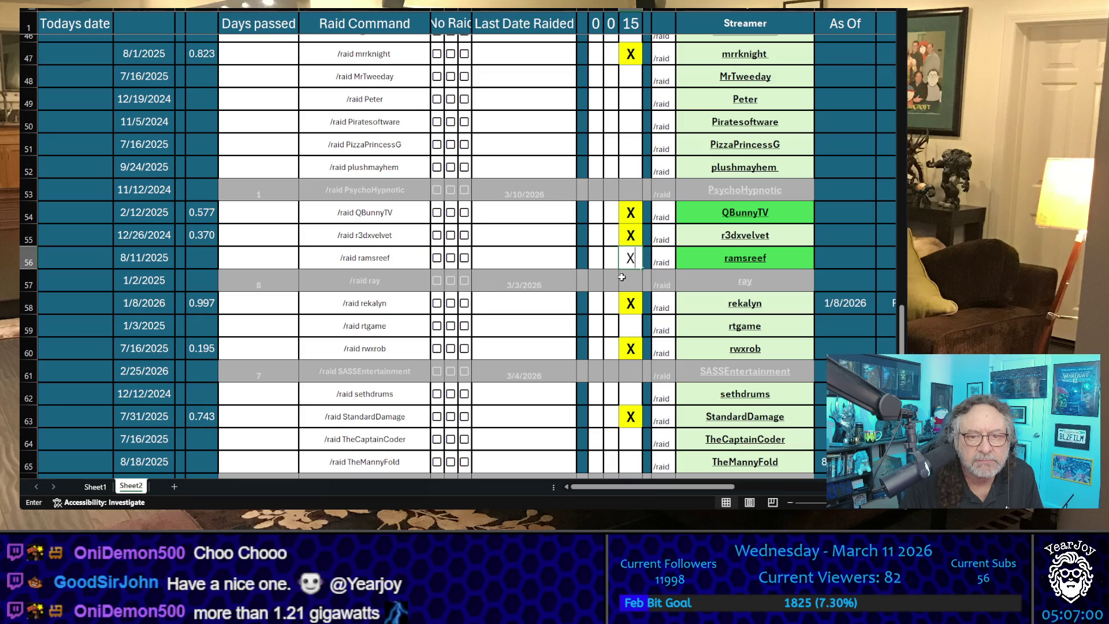
{"action": "left_click", "coordinate": [610, 302]}
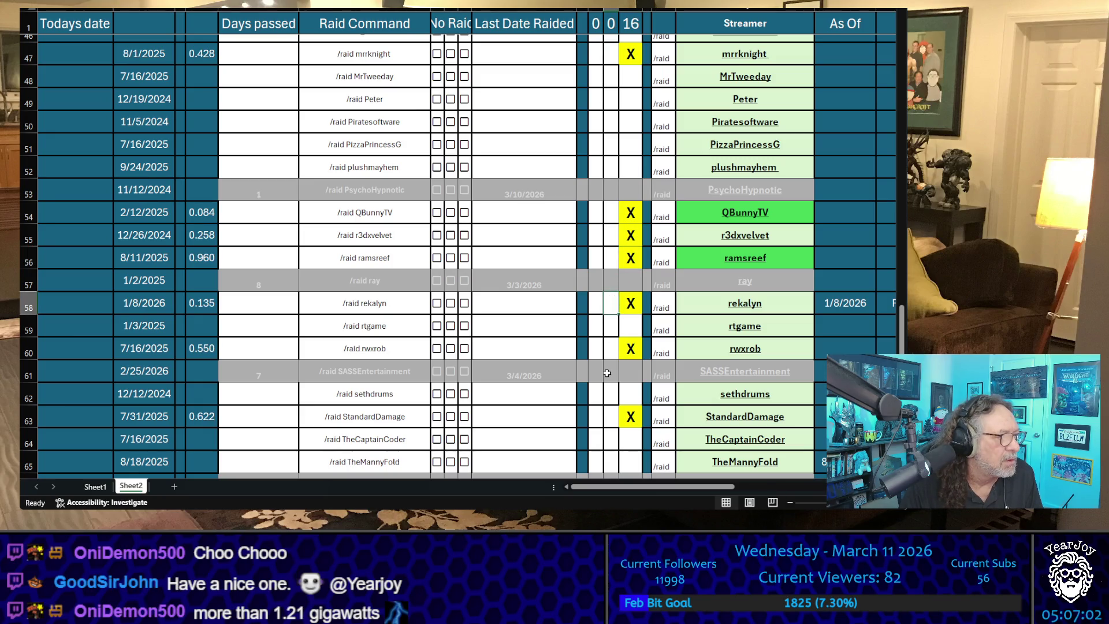
{"action": "scroll", "coordinate": [608, 373], "scroll_direction": "up", "scroll_amount": 15}
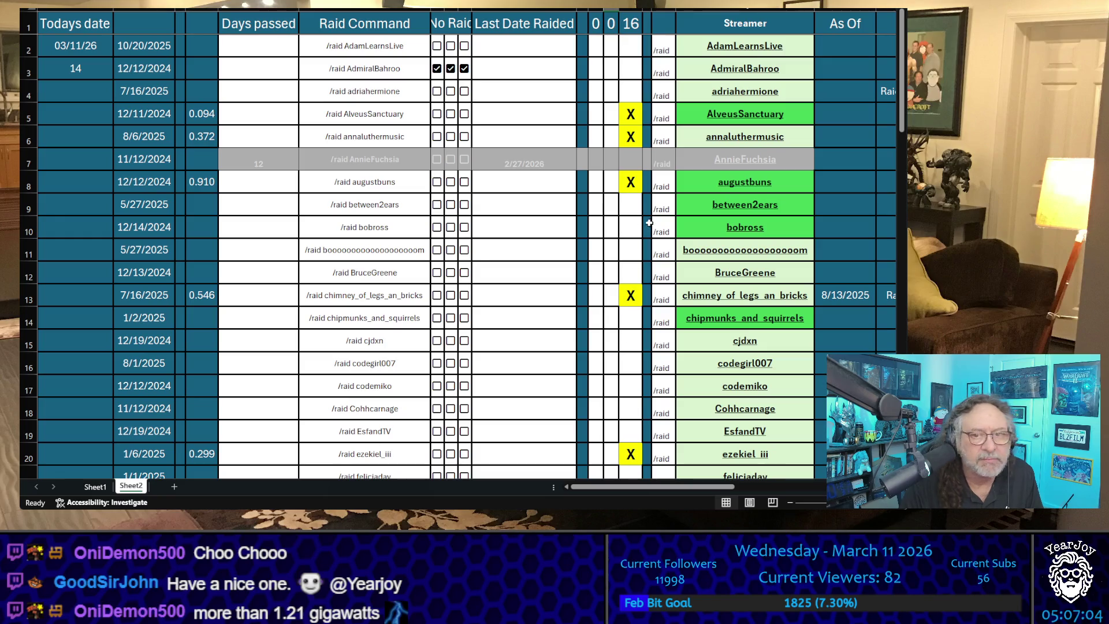
{"action": "left_click", "coordinate": [634, 206]}
{"action": "type", "text": "X"}
{"action": "left_click", "coordinate": [624, 250]}
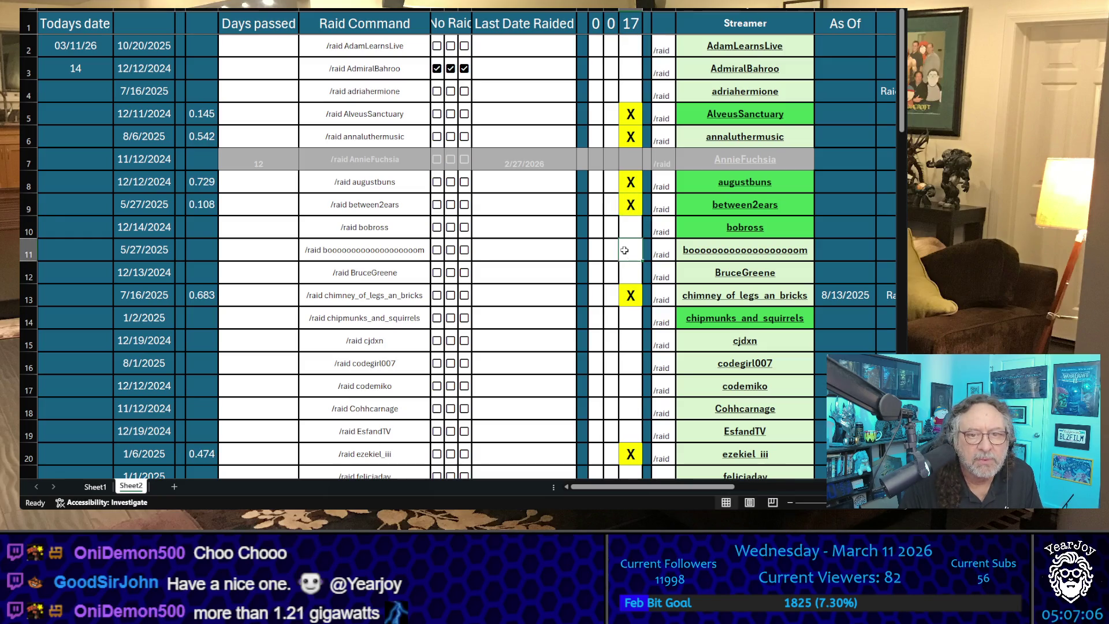
{"action": "scroll", "coordinate": [446, 239], "scroll_direction": "down", "scroll_amount": 3, "text": "ctrl"}
Step: Select the raid table and sort by the candidate column, placing X rows in rows 2–18
{"action": "scroll", "coordinate": [447, 239], "scroll_direction": "up", "scroll_amount": 2, "text": "ctrl"}
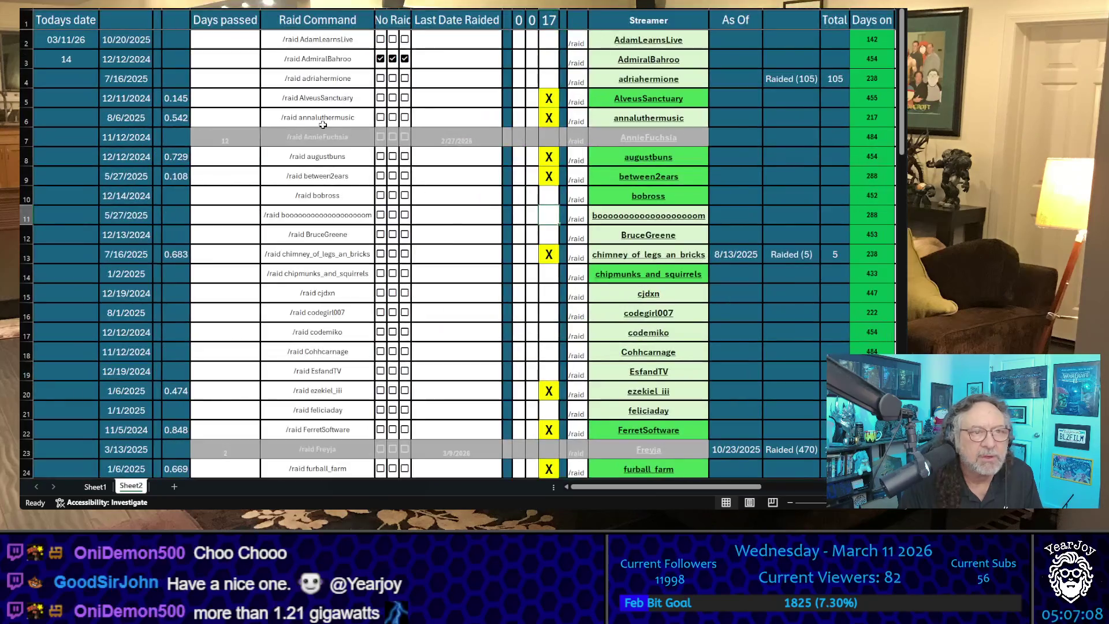
{"action": "mouse_move", "coordinate": [144, 42]}
{"action": "left_mouse_down"}
{"action": "mouse_move", "coordinate": [924, 156]}
{"action": "mouse_move", "coordinate": [913, 346]}
{"action": "mouse_move", "coordinate": [866, 520]}
{"action": "mouse_move", "coordinate": [819, 446]}
{"action": "left_mouse_up"}
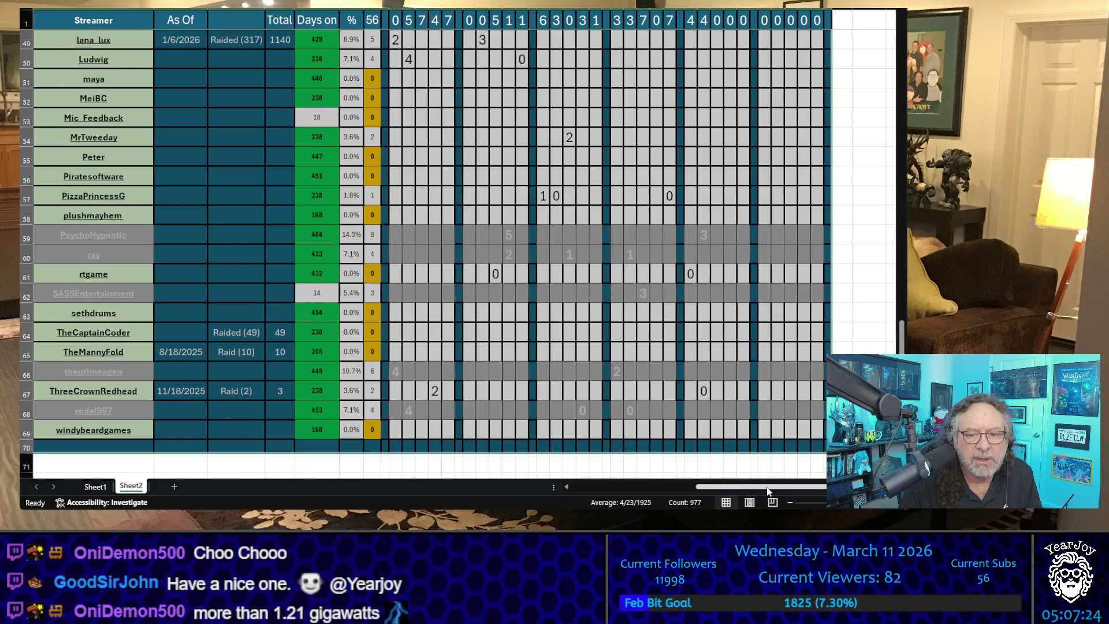
{"action": "left_click_drag", "start_coordinate": [709, 487], "coordinate": [585, 494]}
{"action": "scroll", "coordinate": [543, 318], "scroll_direction": "up", "scroll_amount": 15}
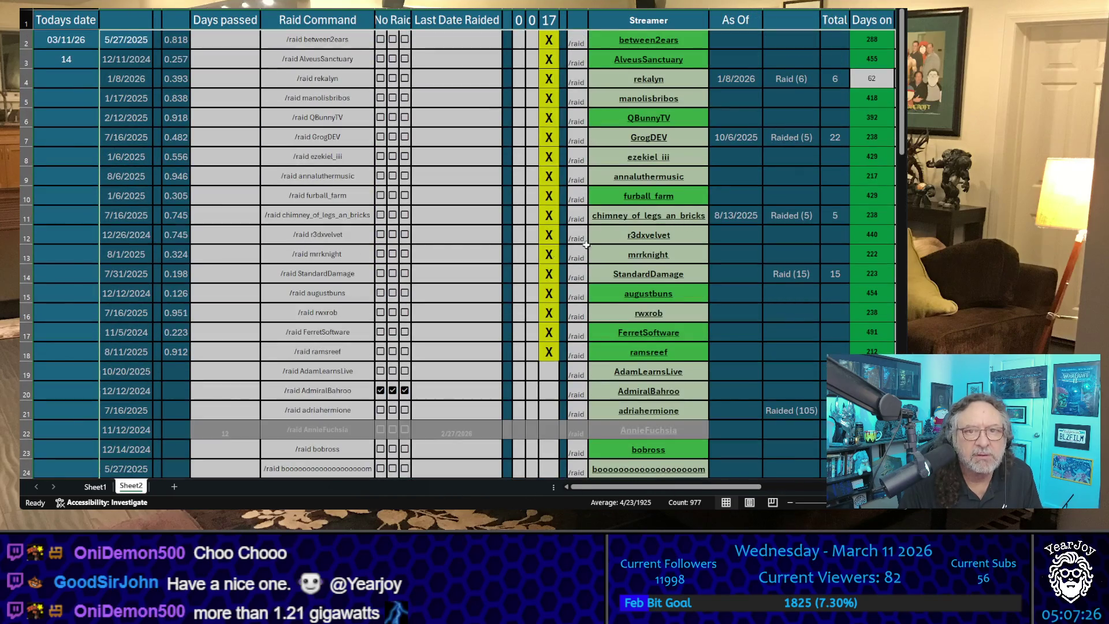
{"action": "left_click", "coordinate": [690, 100]}
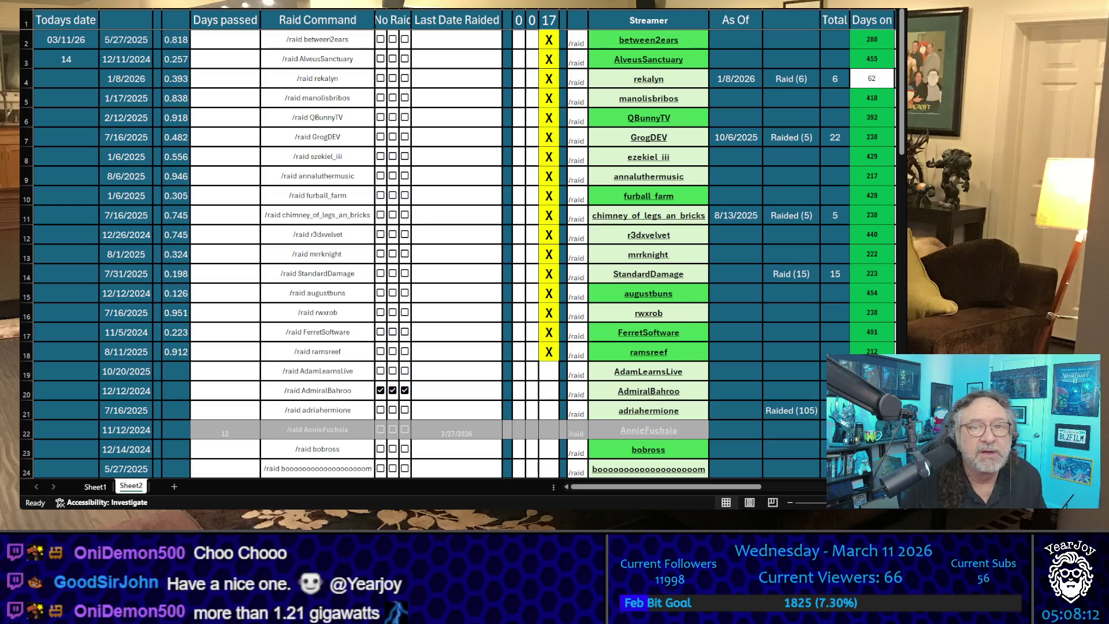
{"action": "left_click", "coordinate": [701, 38]}
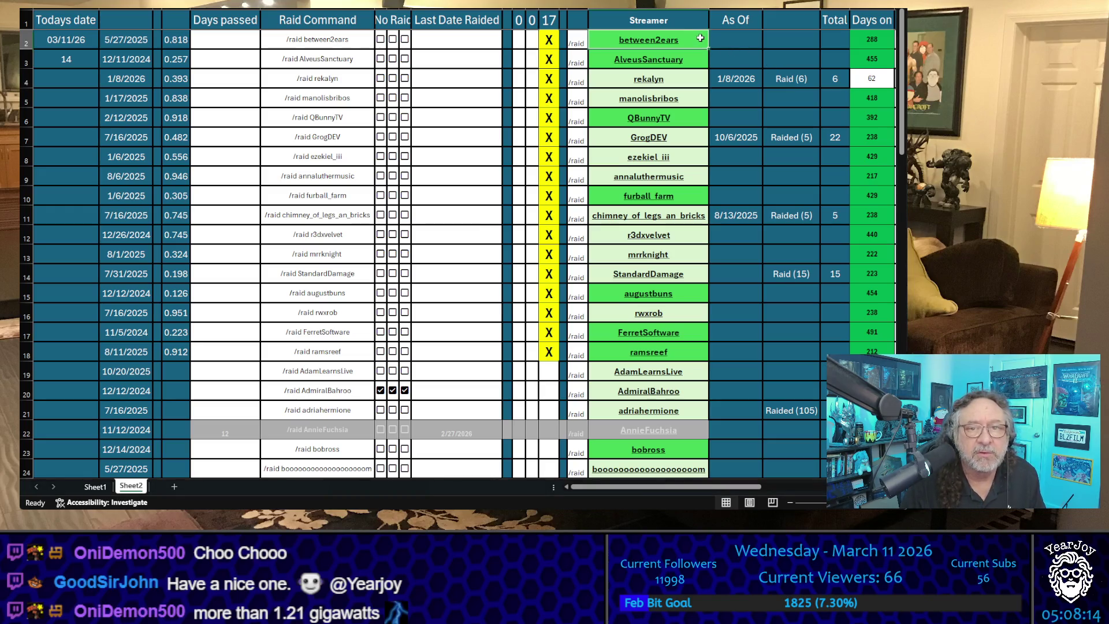
{"action": "key", "text": "ctrl+c"}
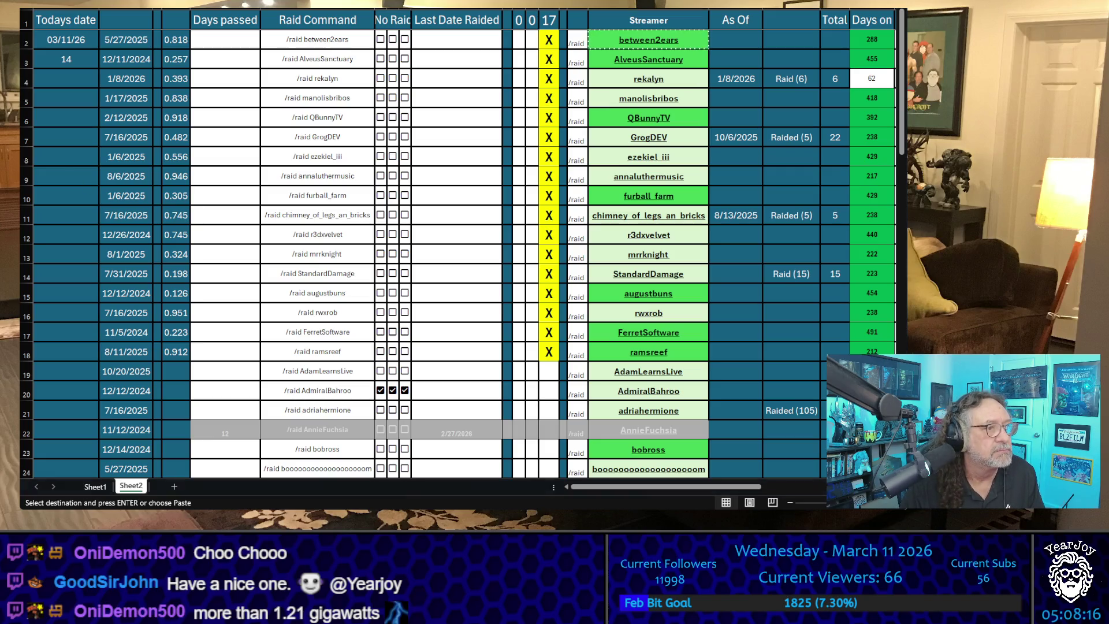
{"action": "left_click", "coordinate": [702, 60]}
{"action": "key", "text": "ctrl+c"}
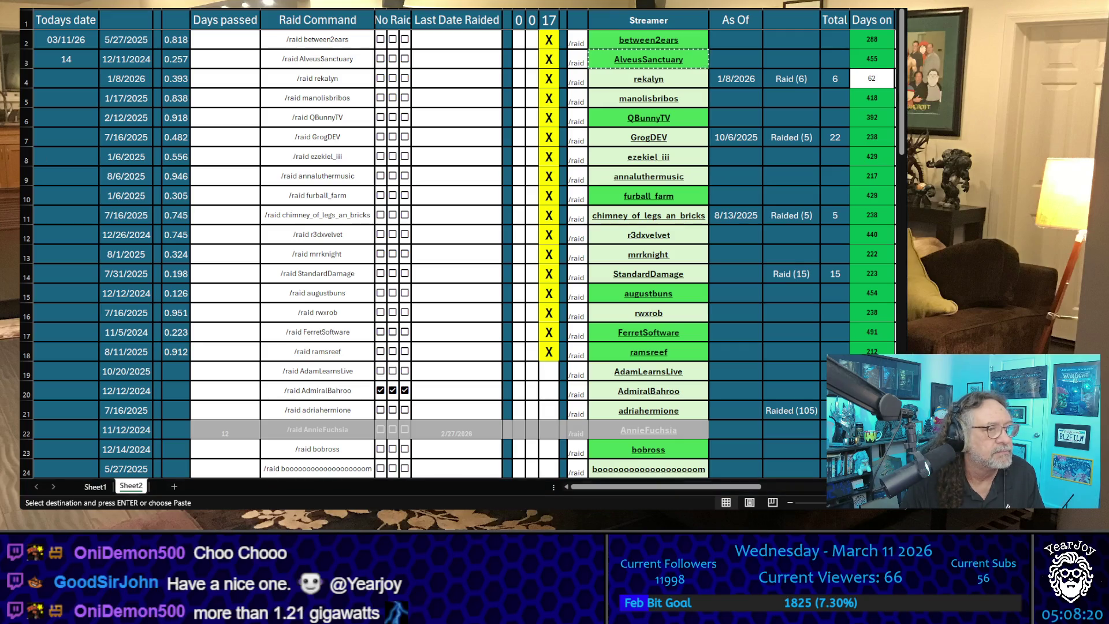
{"action": "key", "text": "Down"}
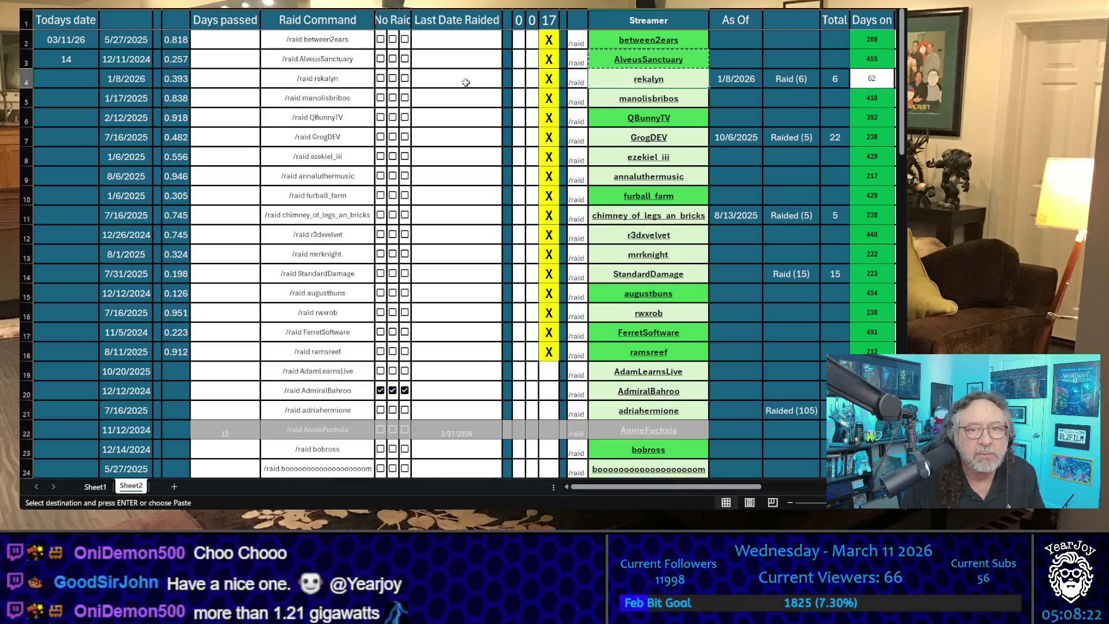
{"action": "key", "text": "ctrl+c"}
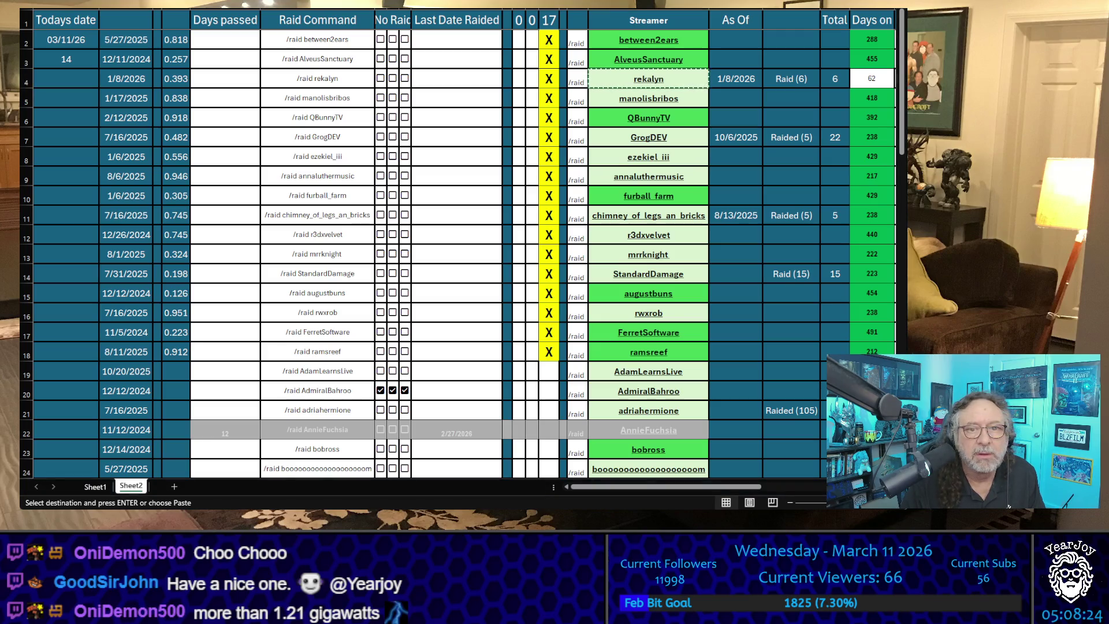
{"action": "key", "text": "Down"}
{"action": "key", "text": "ctrl+c"}
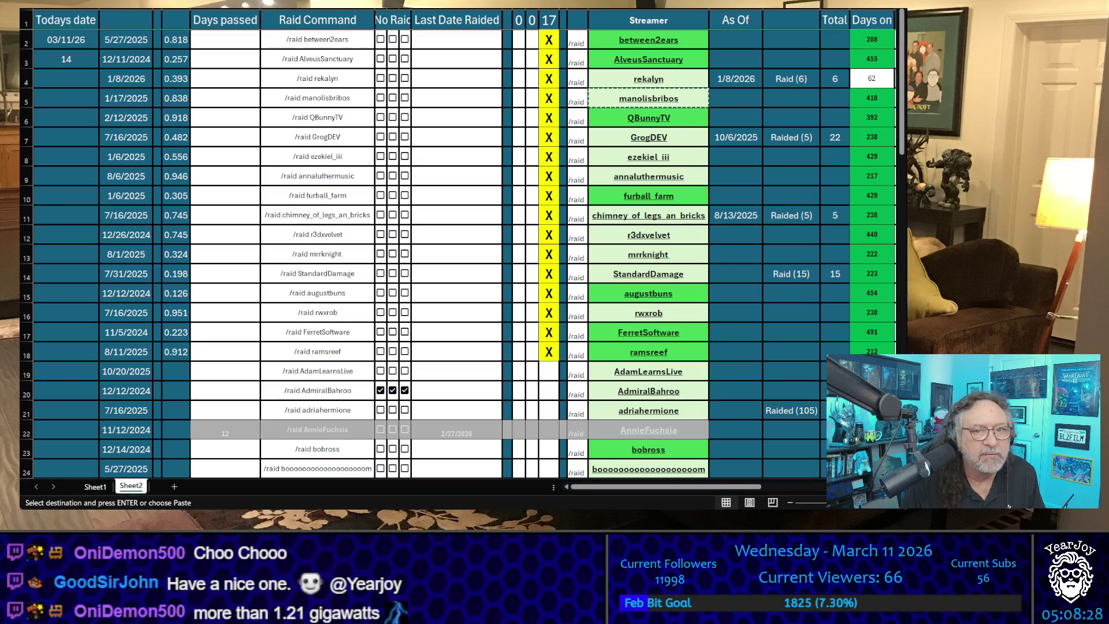
{"action": "key", "text": "Down"}
{"action": "key", "text": "Down"}
{"action": "key", "text": "ctrl+c"}
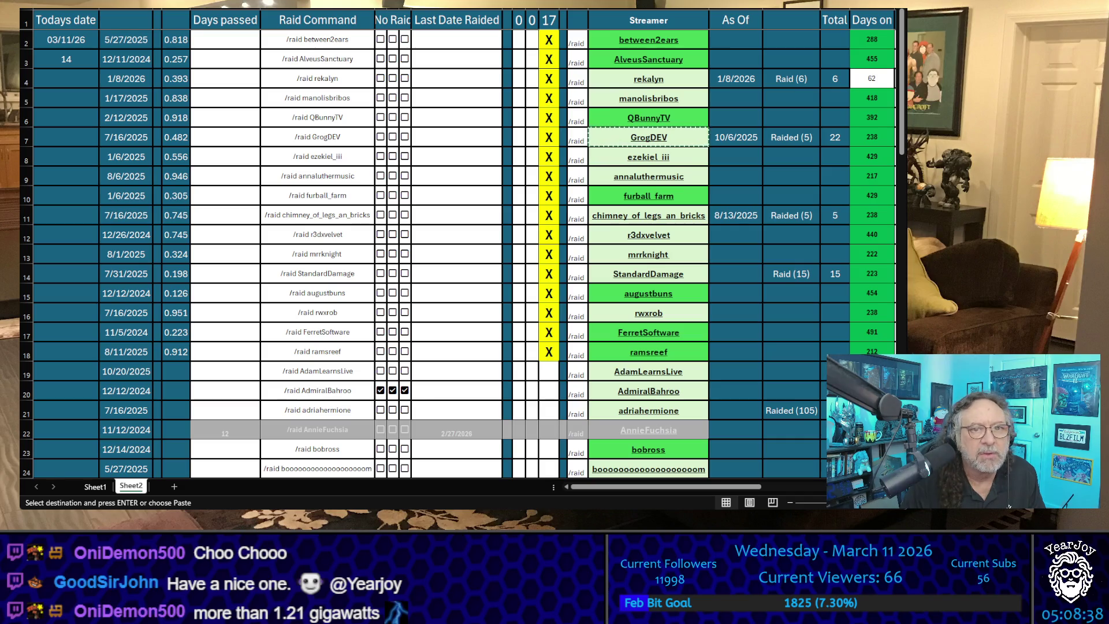
Step: Enter x in the tracking column for GrogDEV, manolisbribos, rekalyn, AlveusSanctuary and between2ears
{"action": "left_click", "coordinate": [528, 137]}
{"action": "type", "text": "X"}
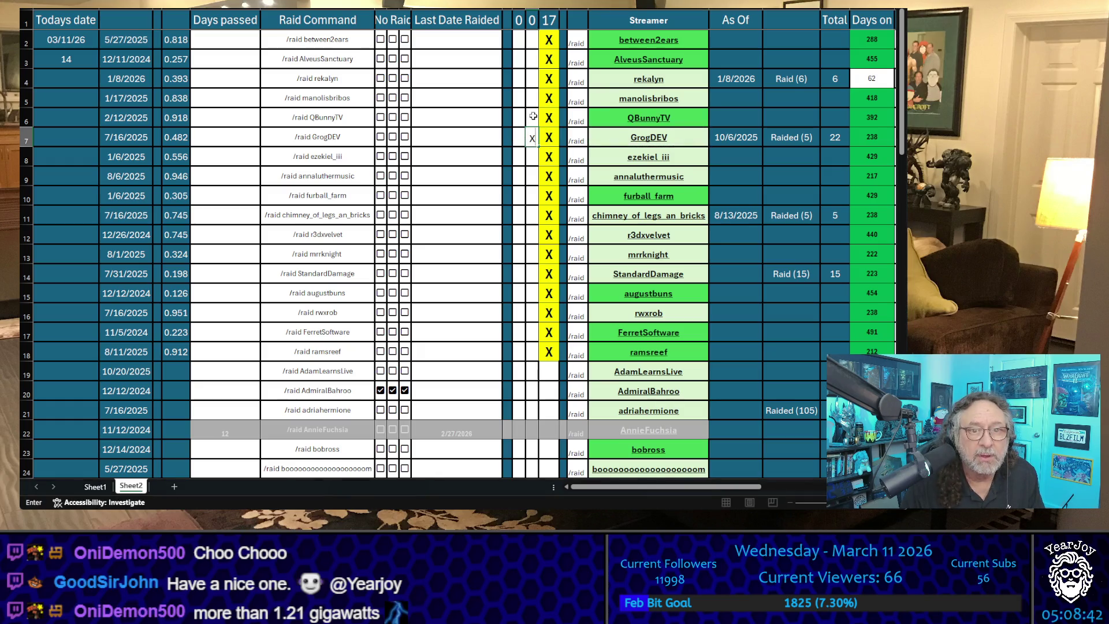
{"action": "left_click", "coordinate": [534, 116]}
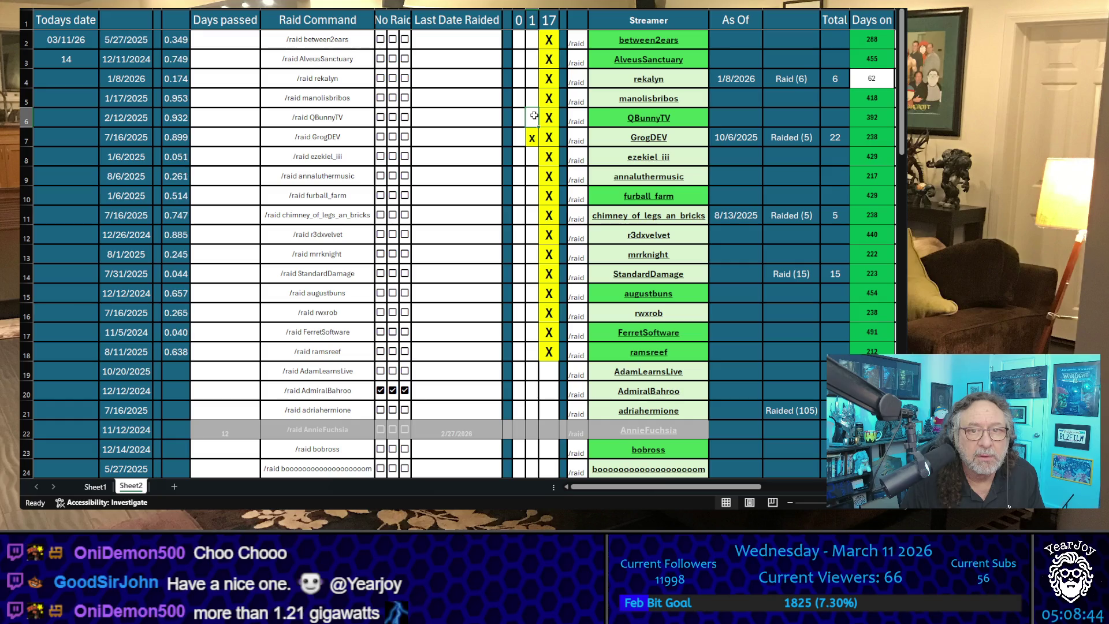
{"action": "left_click", "coordinate": [532, 98]}
{"action": "type", "text": "x"}
{"action": "left_click", "coordinate": [532, 78]}
{"action": "type", "text": "x"}
{"action": "left_click", "coordinate": [534, 58]}
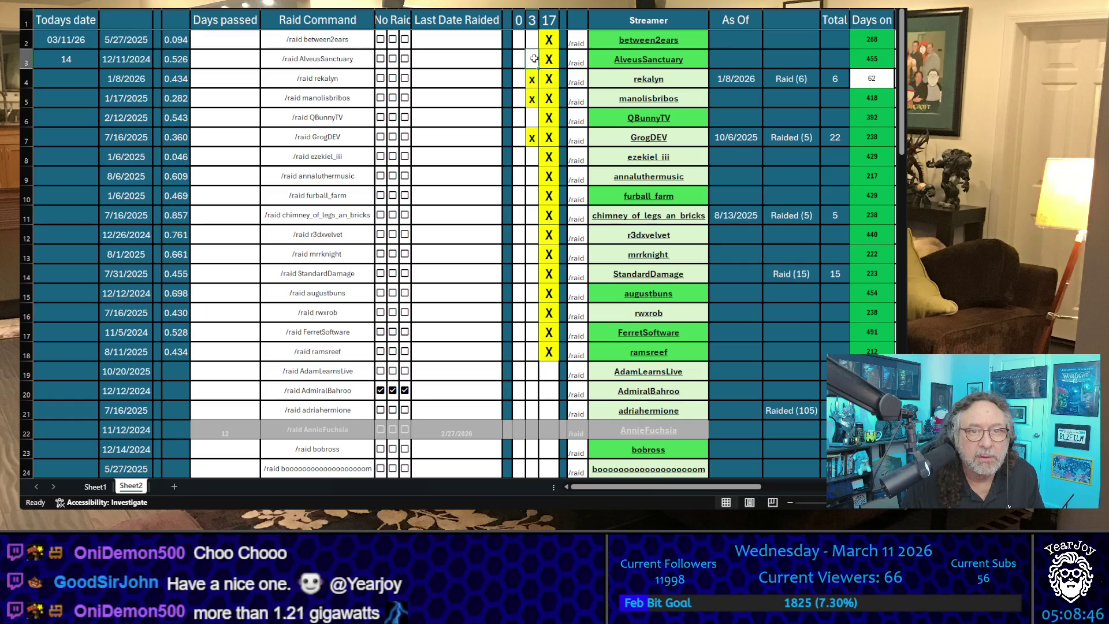
{"action": "type", "text": "x"}
{"action": "left_click", "coordinate": [532, 40]}
{"action": "type", "text": "x"}
{"action": "left_click", "coordinate": [486, 128]}
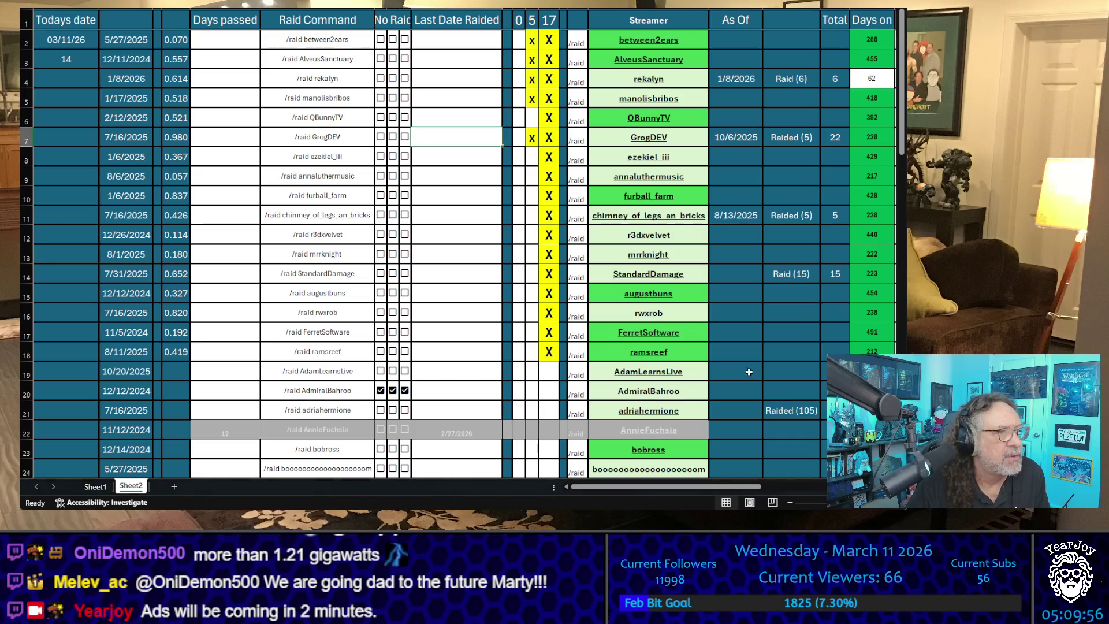
{"action": "left_click", "coordinate": [519, 79]}
{"action": "key", "text": "Up"}
{"action": "key", "text": "Up"}
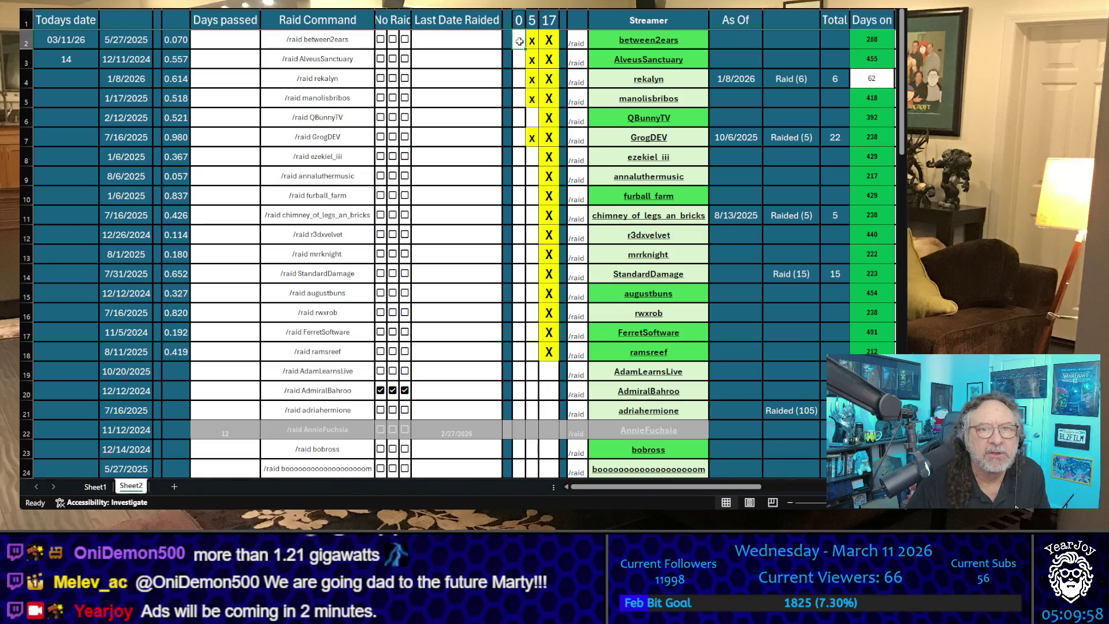
{"action": "type", "text": "0"}
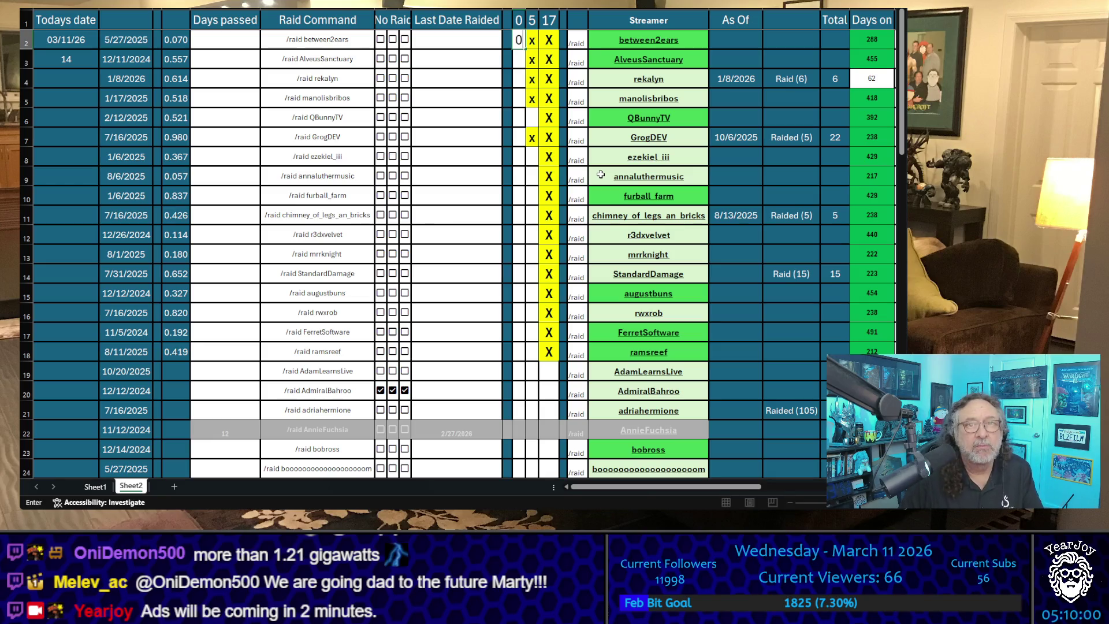
{"action": "key", "text": "Return"}
{"action": "type", "text": "0"}
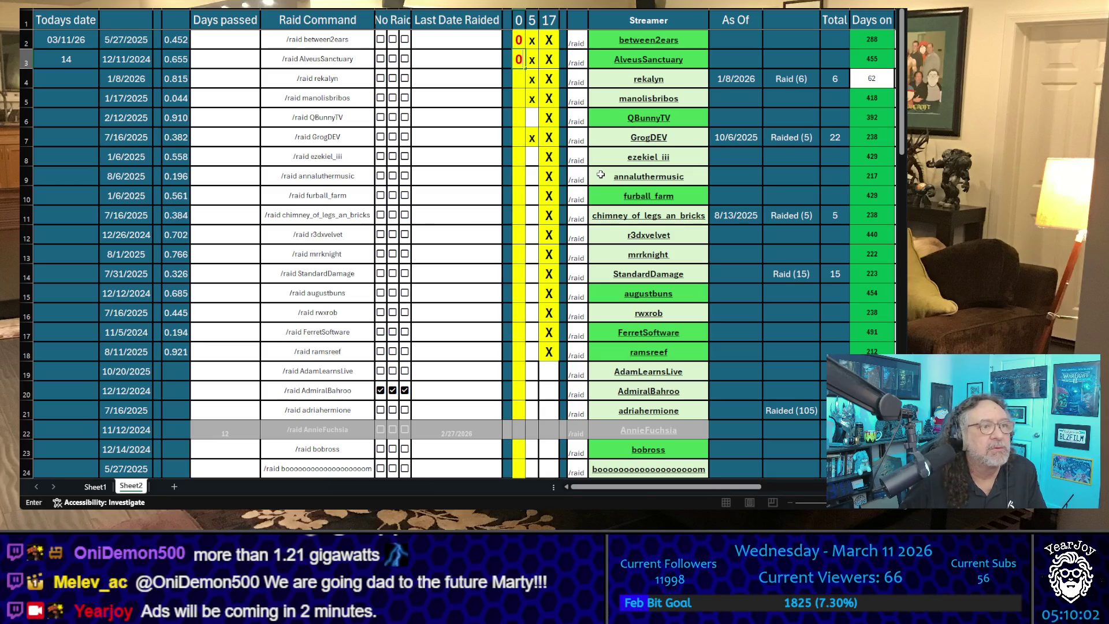
{"action": "key", "text": "Return"}
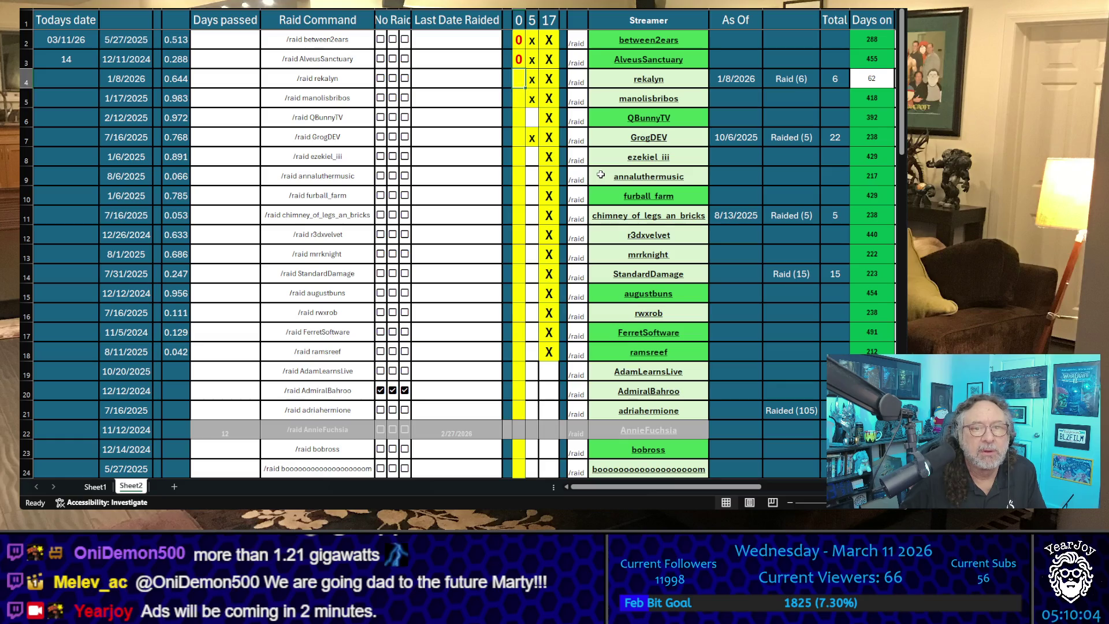
{"action": "type", "text": "1"}
{"action": "key", "text": "Return"}
{"action": "type", "text": "2"}
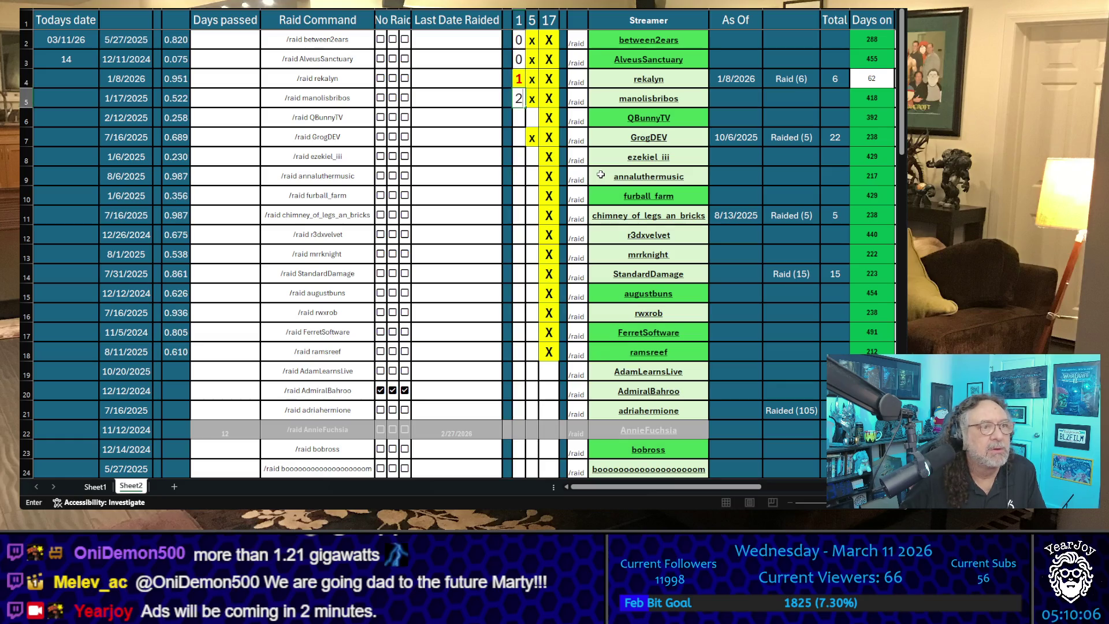
{"action": "key", "text": "Return"}
{"action": "key", "text": "Down"}
{"action": "type", "text": "2"}
{"action": "key", "text": "Return"}
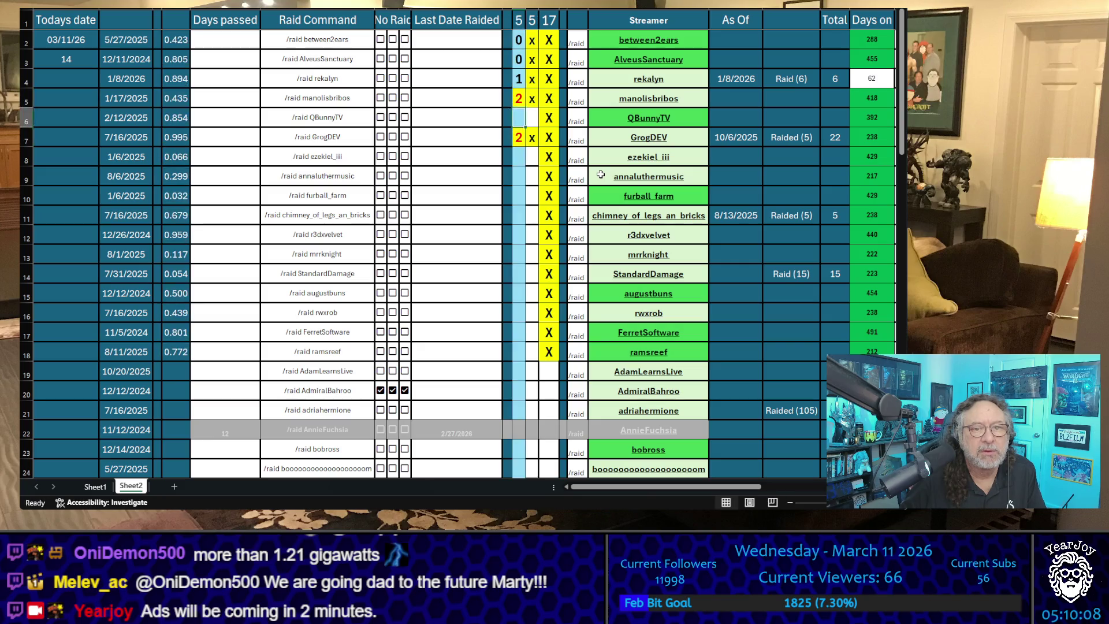
{"action": "key", "text": "Up"}
{"action": "key", "text": "Up"}
{"action": "key", "text": "Up"}
{"action": "key", "text": "Down"}
{"action": "key", "text": "Down"}
{"action": "key", "text": "Down"}
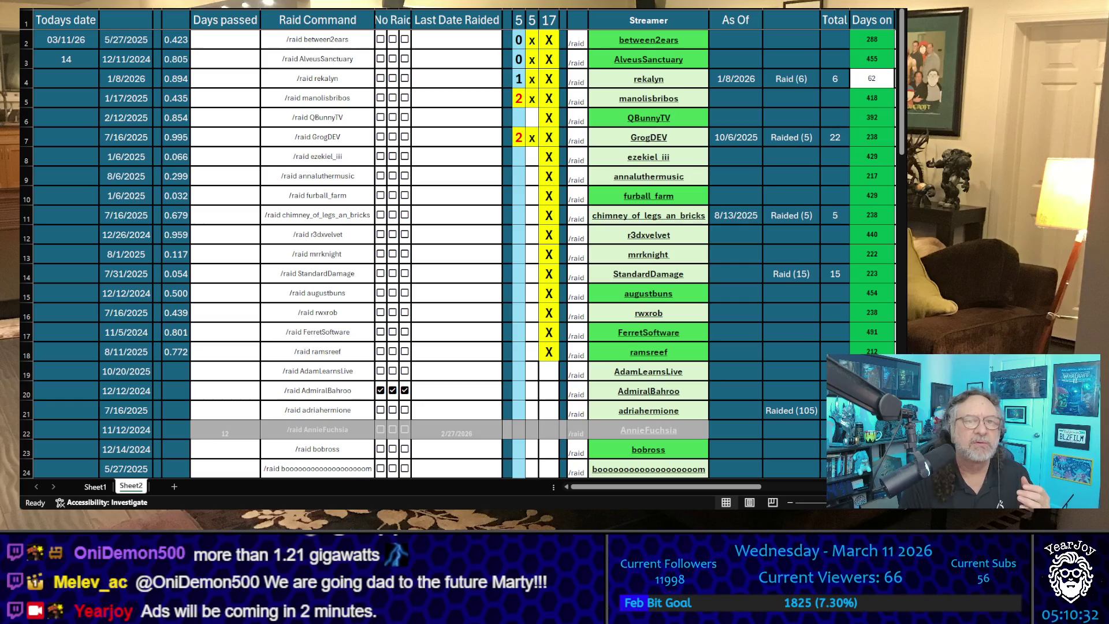
Step: Change AlveusSanctuary's raid count in the first count column to 1
{"action": "left_click", "coordinate": [519, 117]}
{"action": "left_click", "coordinate": [519, 59]}
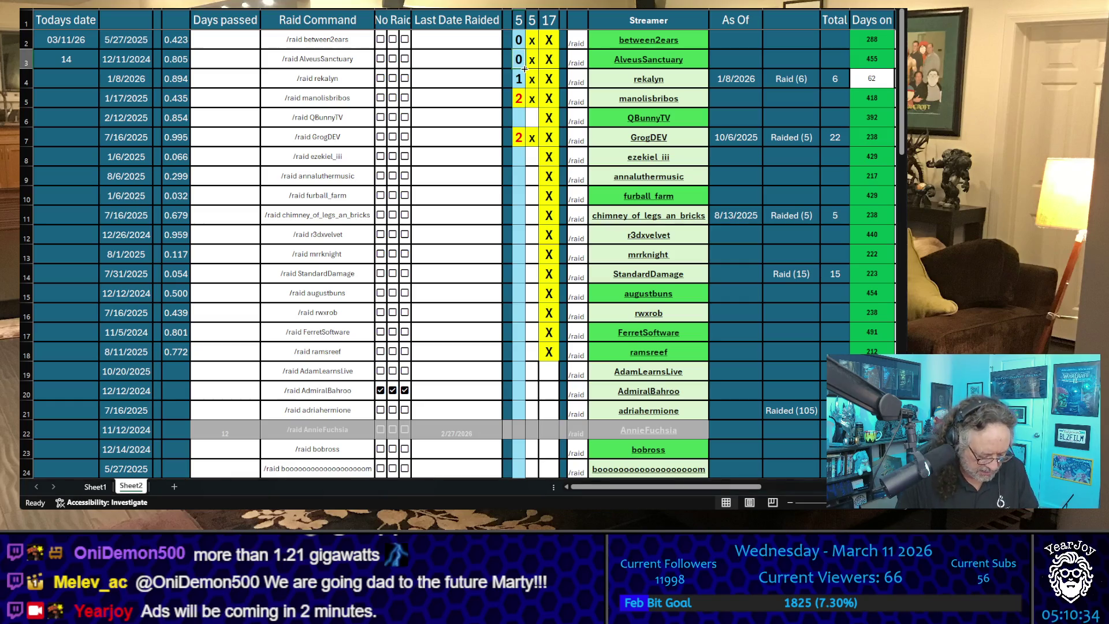
{"action": "type", "text": "1"}
{"action": "key", "text": "Return"}
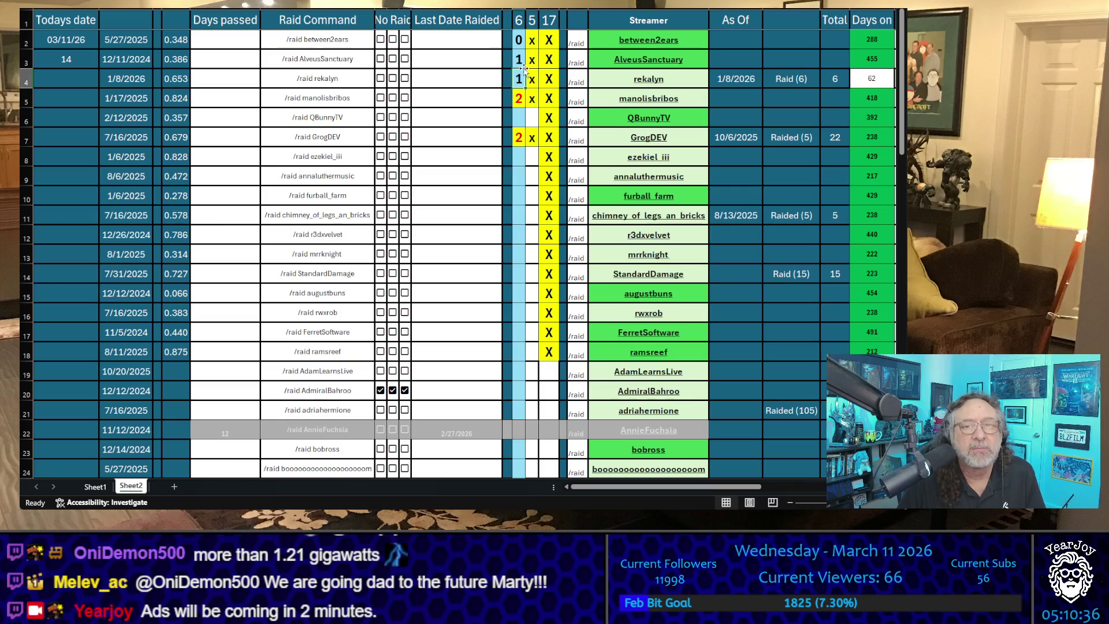
Step: Review AlveusSanctuary's and rekalyn's rows, including the Days on and date columns
{"action": "key", "text": "Right"}
{"action": "key", "text": "Right"}
{"action": "key", "text": "Right"}
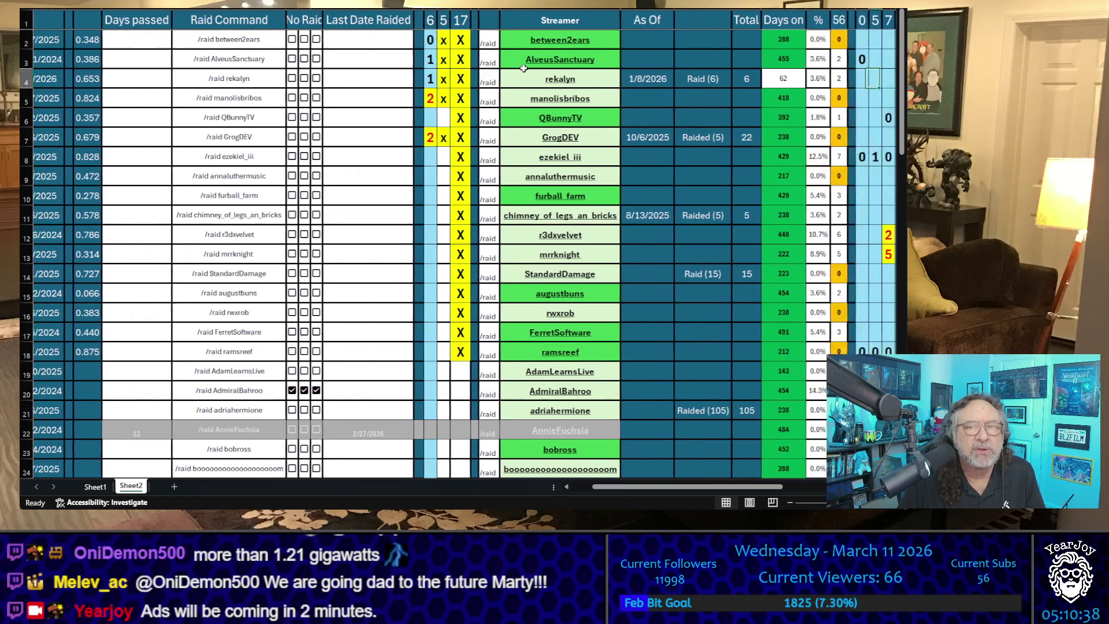
{"action": "key", "text": "Right"}
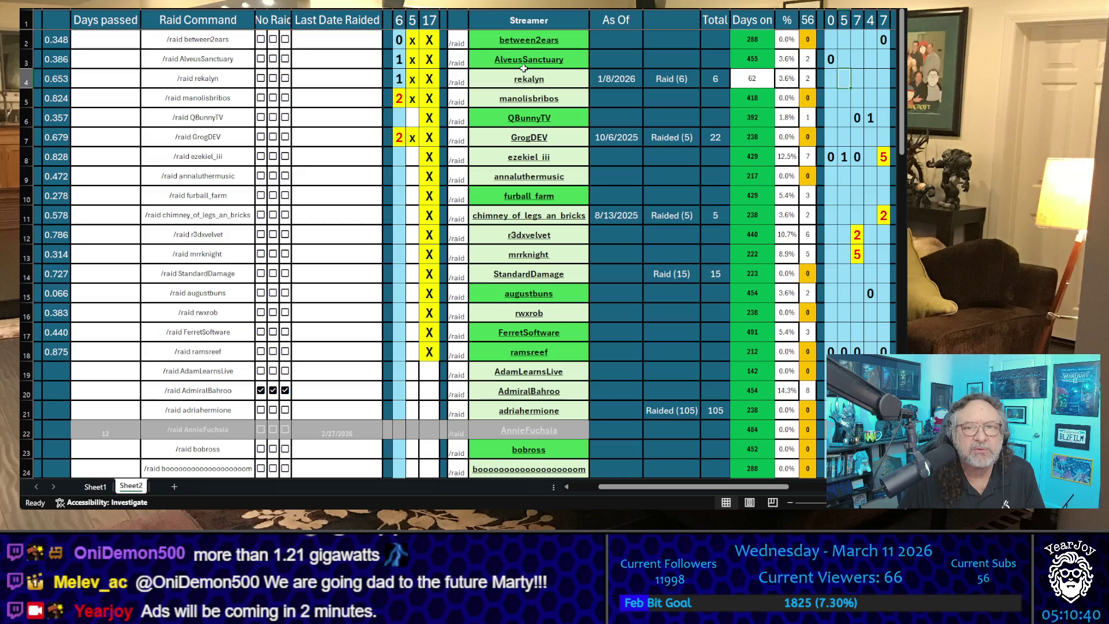
{"action": "key", "text": "Left"}
{"action": "key", "text": "Left"}
{"action": "key", "text": "Down"}
{"action": "key", "text": "Down"}
{"action": "key", "text": "Up"}
{"action": "key", "text": "Up"}
{"action": "key", "text": "Up"}
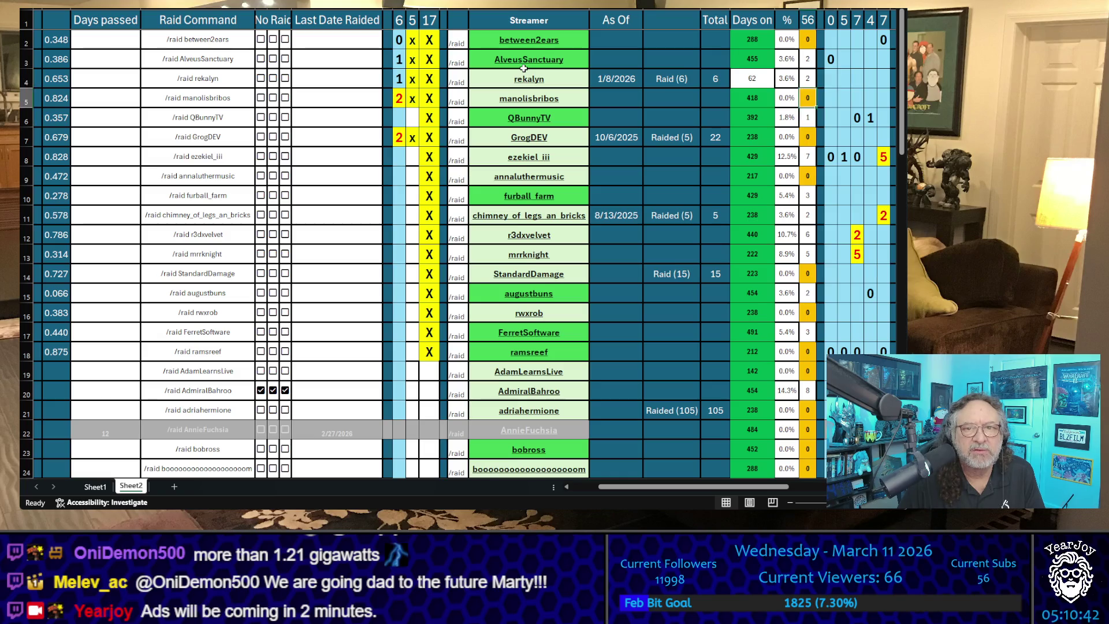
{"action": "key", "text": "Left"}
{"action": "left_click", "coordinate": [523, 68]}
{"action": "key", "text": "Right"}
{"action": "key", "text": "Right"}
{"action": "key", "text": "Right"}
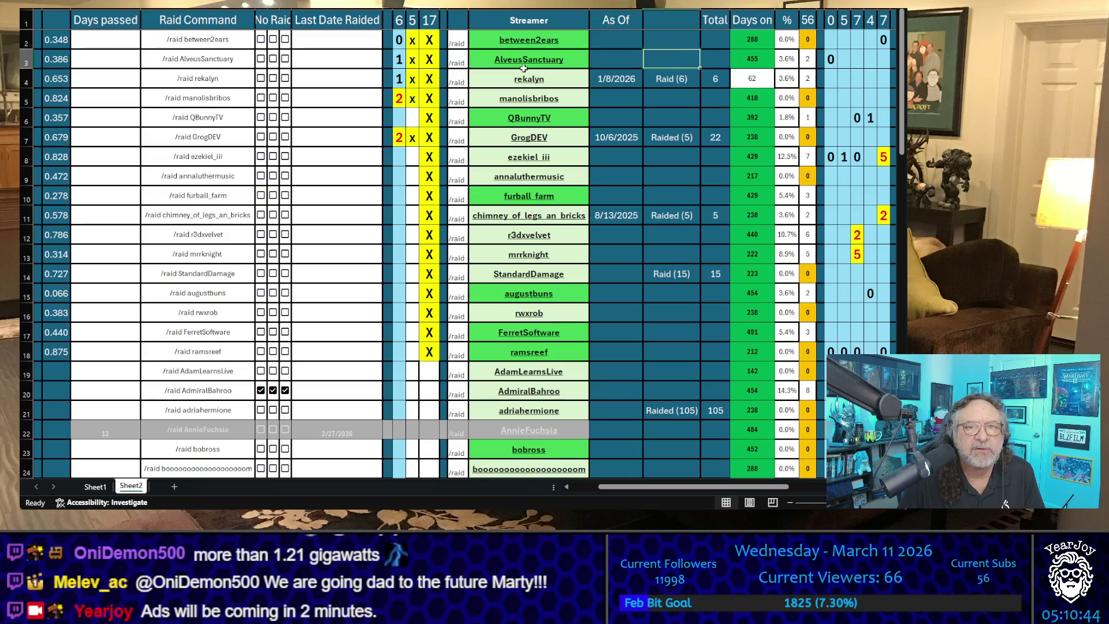
{"action": "key", "text": "Left"}
{"action": "key", "text": "Left"}
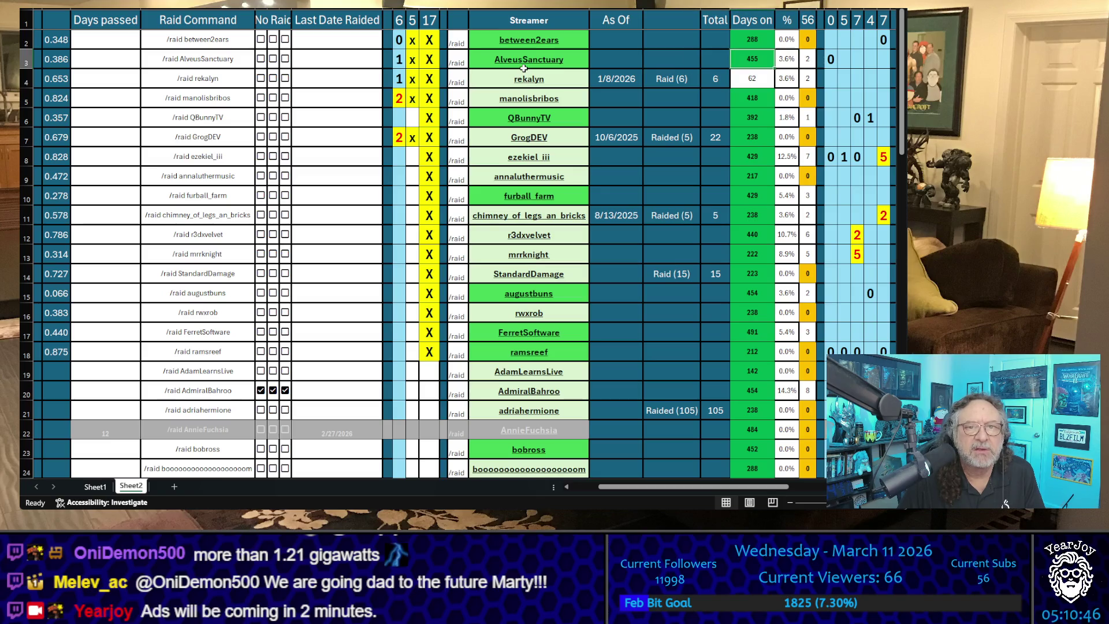
{"action": "key", "text": "Down"}
{"action": "key", "text": "Down"}
{"action": "key", "text": "Down"}
{"action": "key", "text": "Up"}
{"action": "key", "text": "Up"}
{"action": "key", "text": "Up"}
{"action": "key", "text": "Up"}
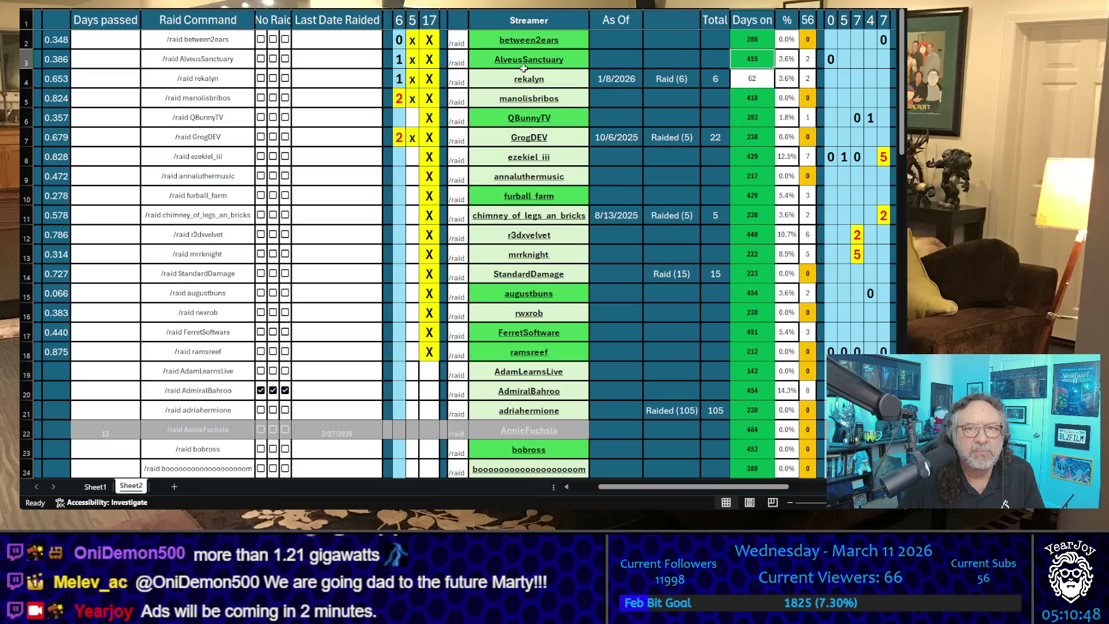
{"action": "key", "text": "Left"}
{"action": "key", "text": "Left"}
{"action": "key", "text": "Left"}
{"action": "key", "text": "Left"}
{"action": "key", "text": "Left"}
{"action": "key", "text": "Left"}
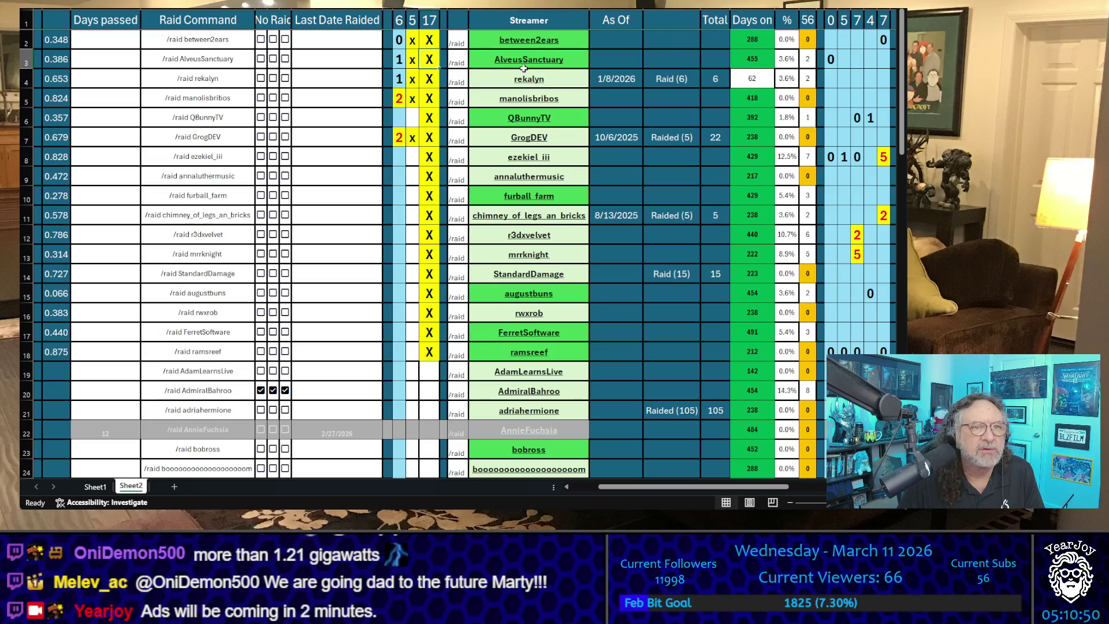
{"action": "key", "text": "Left"}
{"action": "key", "text": "Left"}
{"action": "key", "text": "Left"}
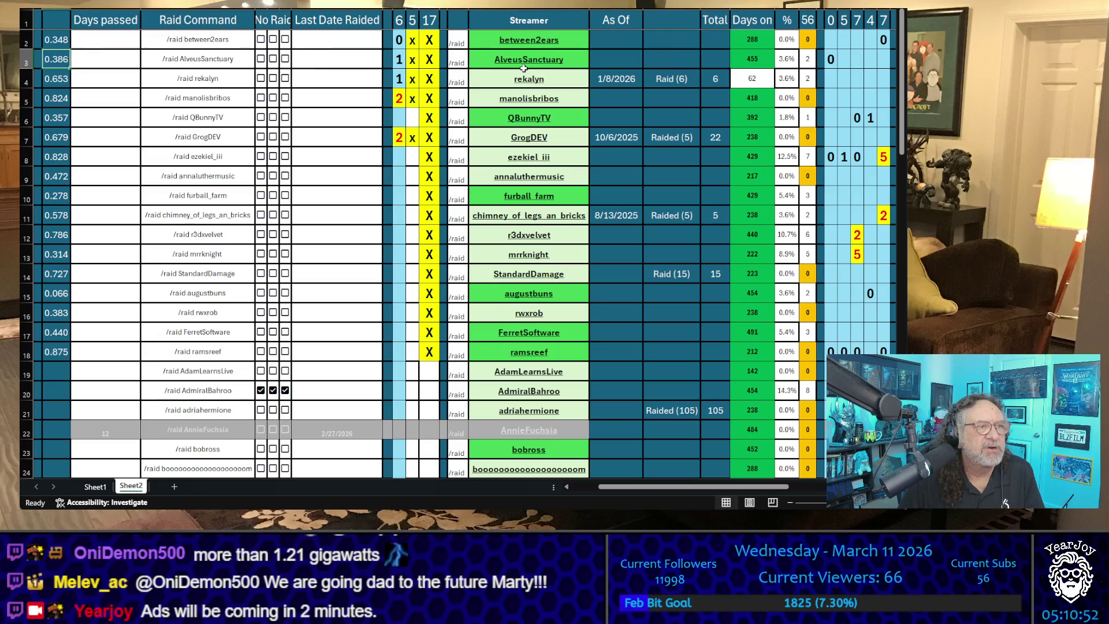
{"action": "key", "text": "Right"}
{"action": "key", "text": "Right"}
{"action": "key", "text": "Right"}
{"action": "key", "text": "Right"}
{"action": "key", "text": "Right"}
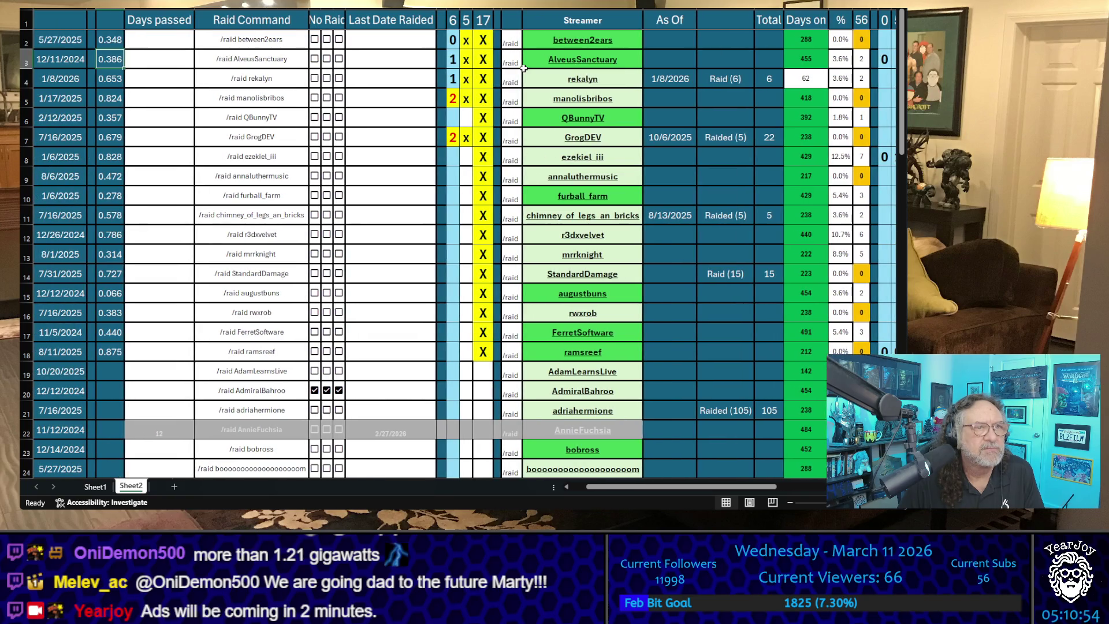
{"action": "key", "text": "Right"}
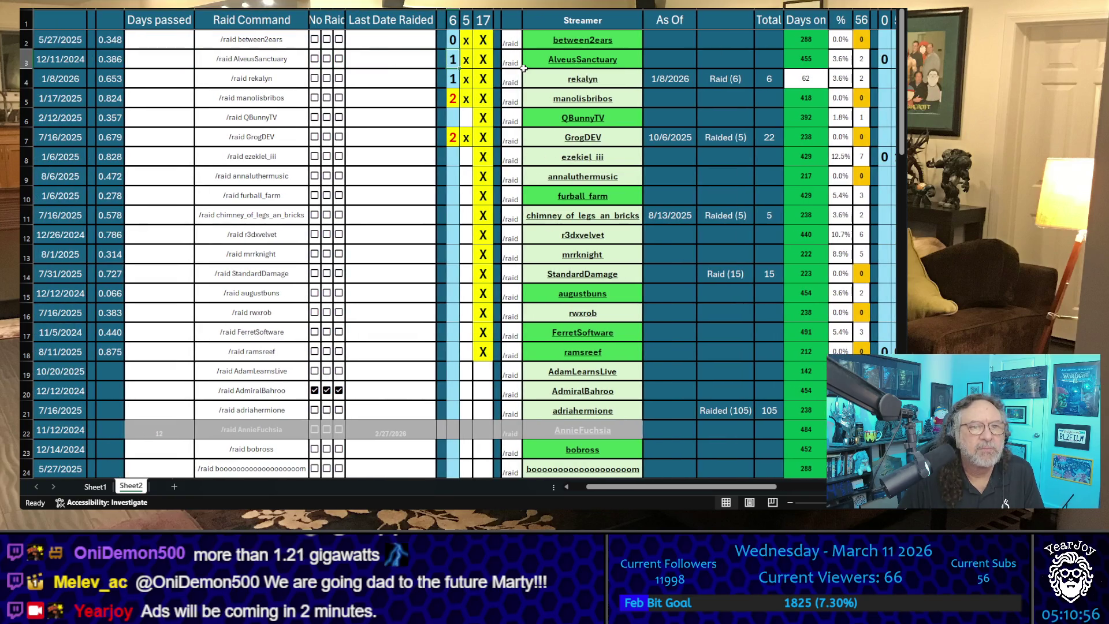
{"action": "key", "text": "Down"}
{"action": "key", "text": "Down"}
{"action": "key", "text": "Down"}
{"action": "key", "text": "Down"}
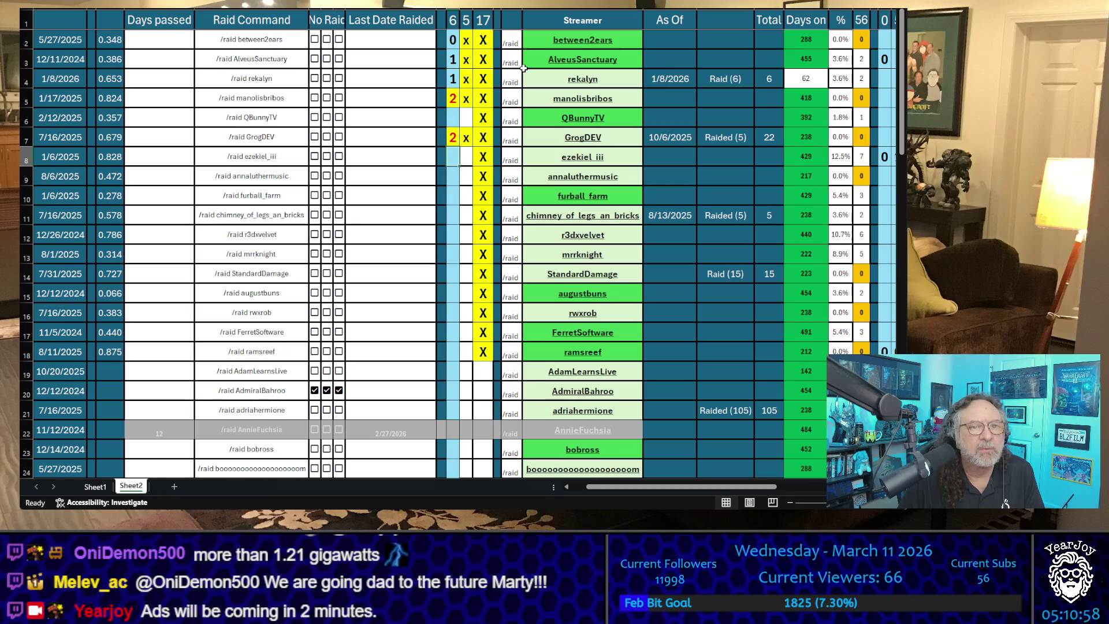
{"action": "key", "text": "Up"}
{"action": "key", "text": "Up"}
{"action": "key", "text": "Up"}
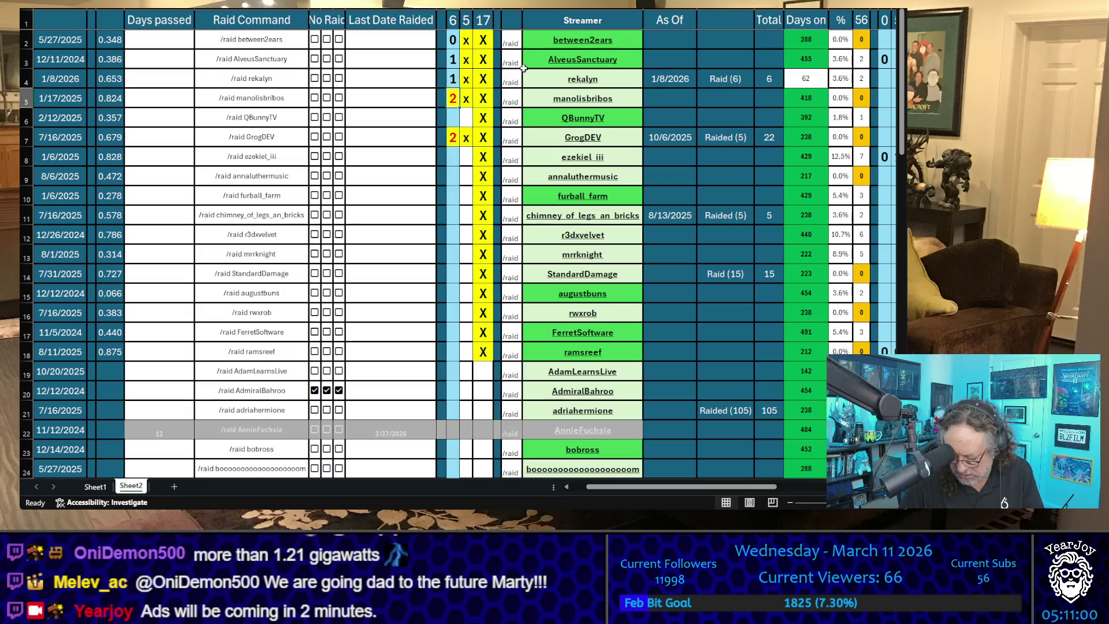
{"action": "type", "text": "3"}
{"action": "key", "text": "Return"}
{"action": "key", "text": "Down"}
{"action": "key", "text": "Down"}
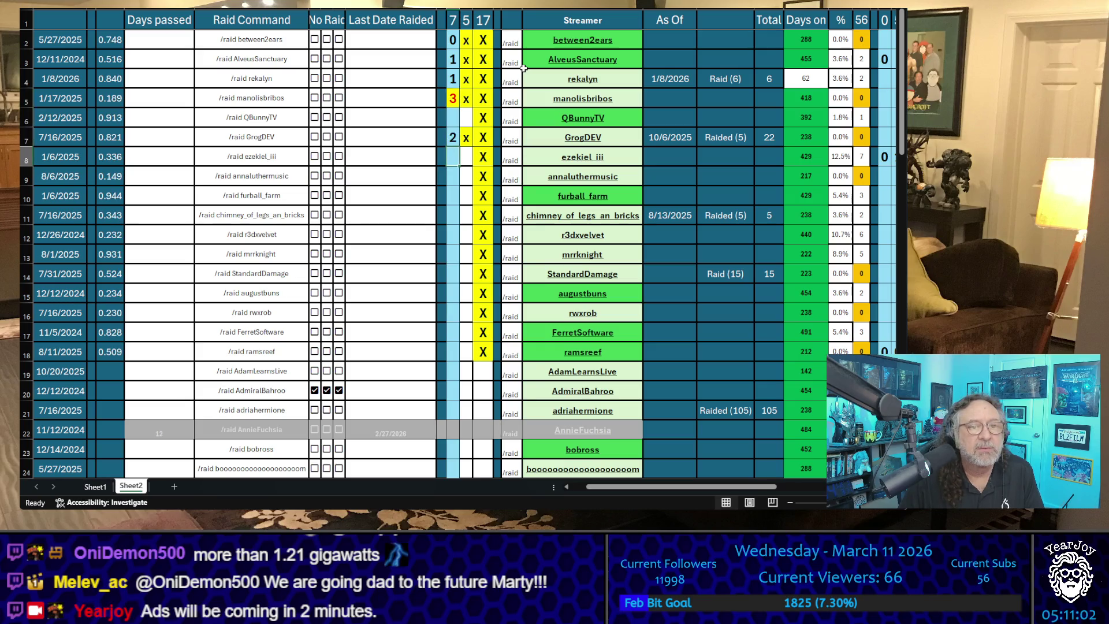
{"action": "key", "text": "Up"}
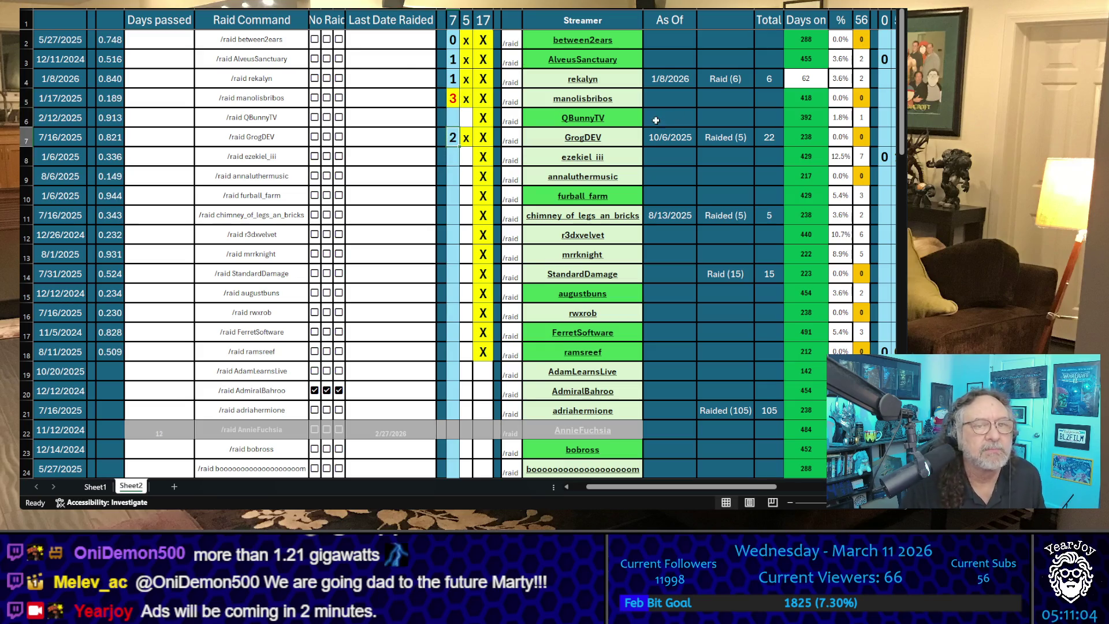
{"action": "left_click", "coordinate": [585, 102]}
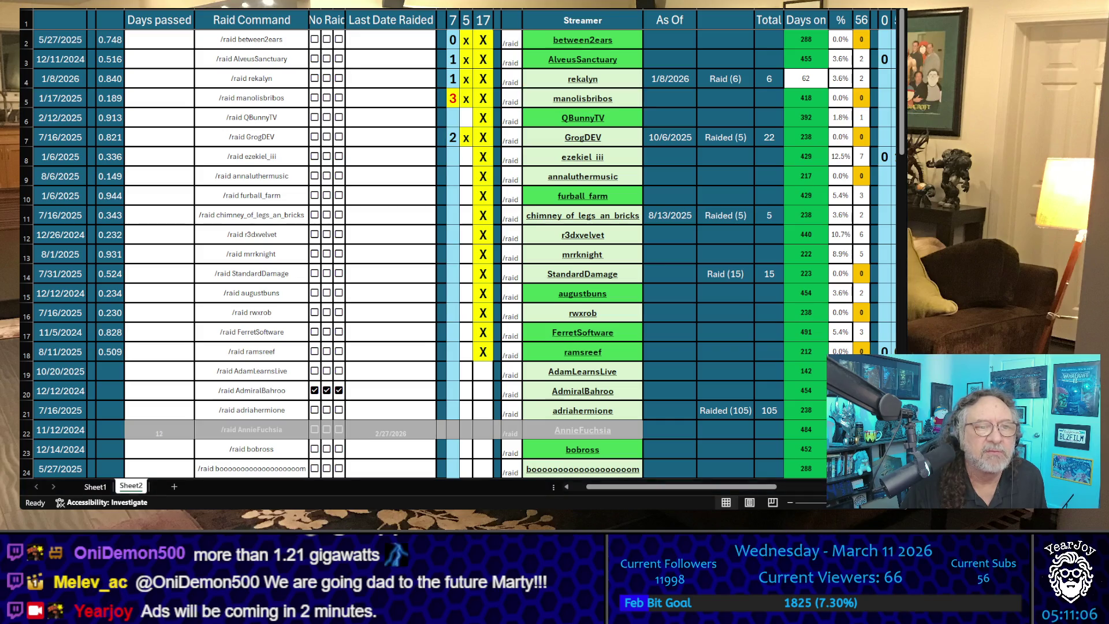
{"action": "left_click", "coordinate": [285, 95]}
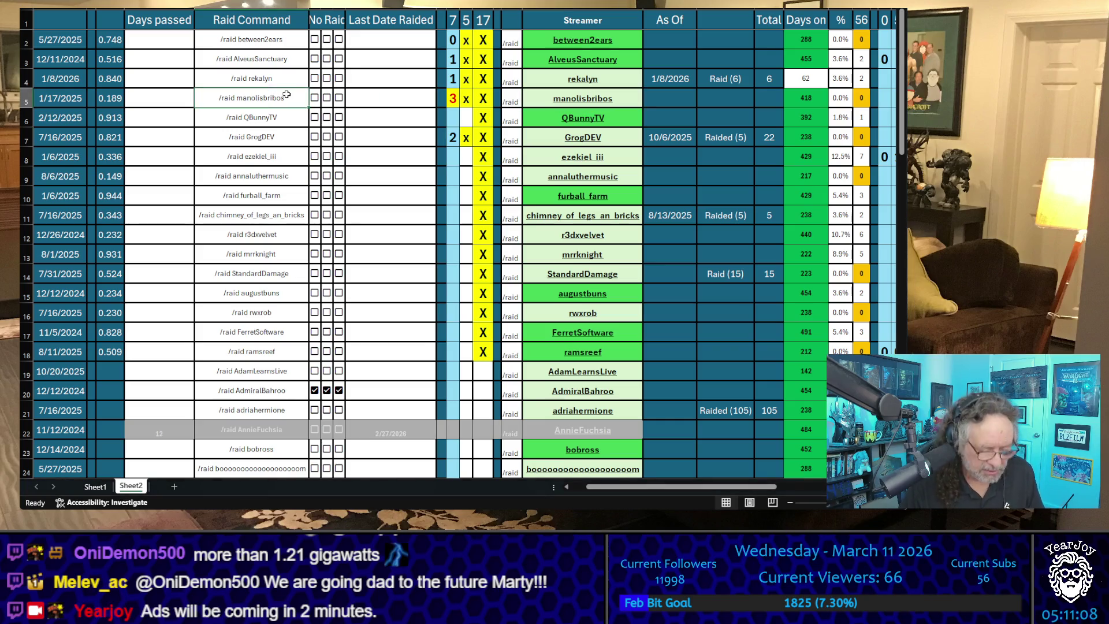
{"action": "key", "text": "ctrl+c"}
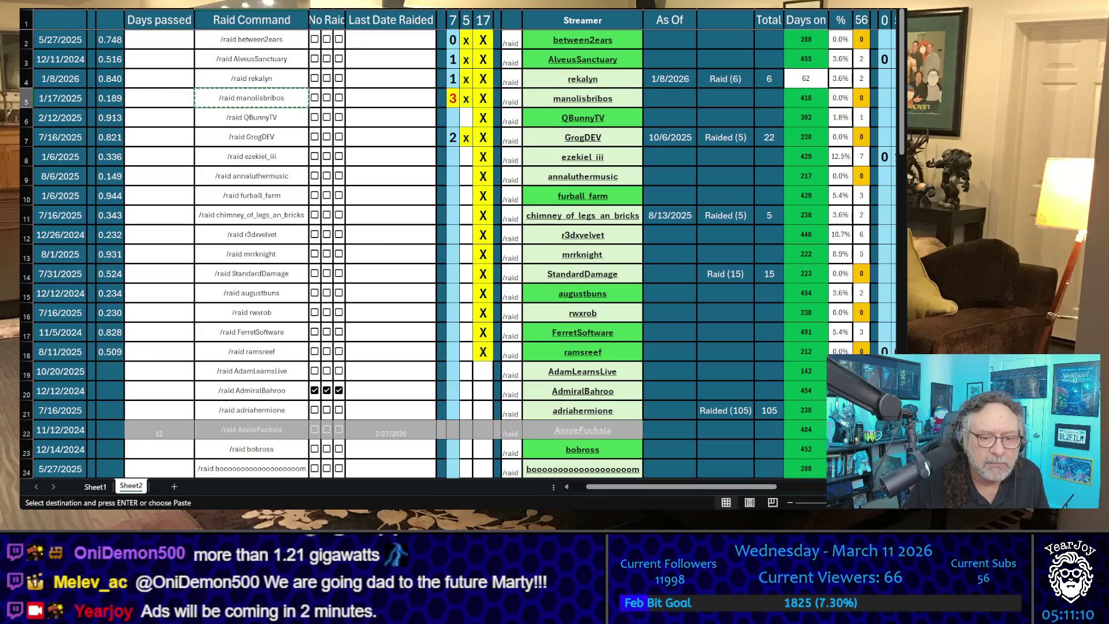